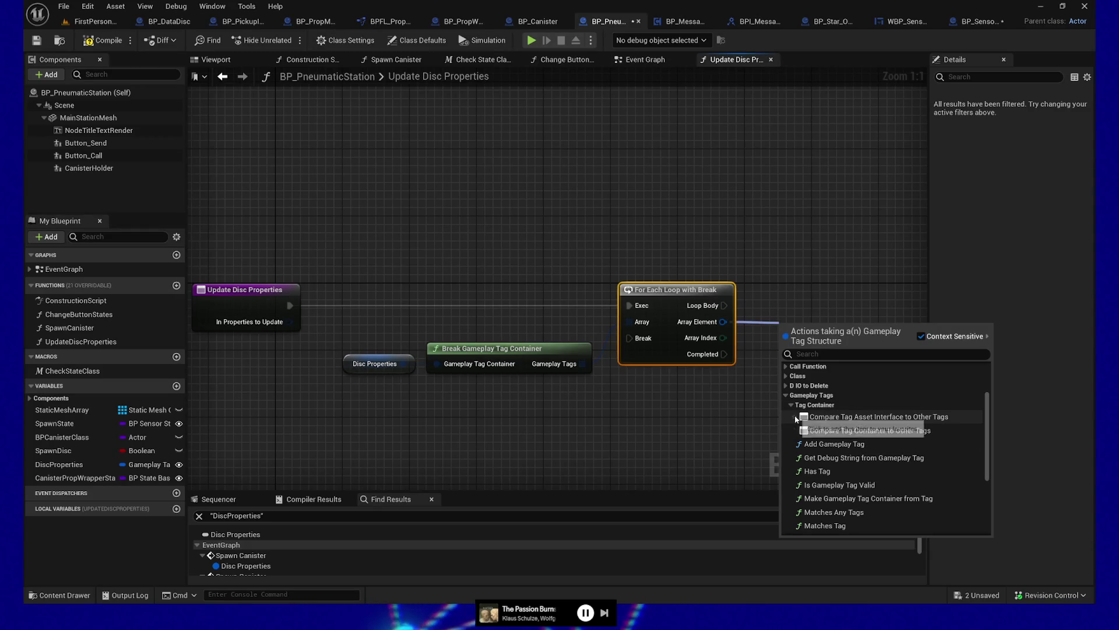
- Add a trial Compare Tag Asset Interface node, then delete it
click(830, 417)
drag(858, 410, 705, 401)
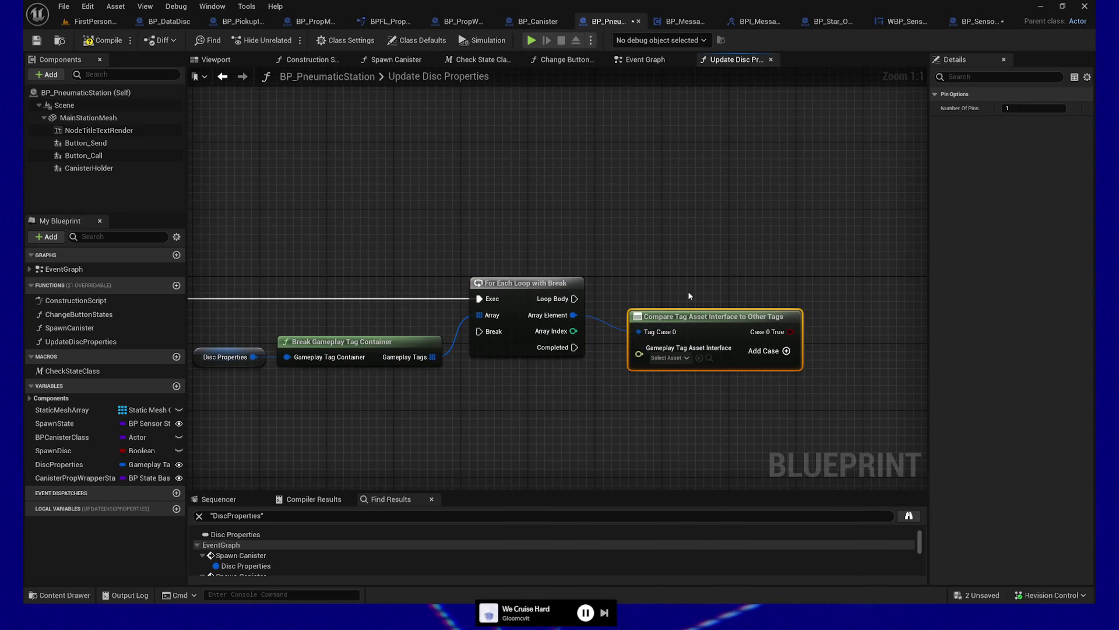
key(Delete)
- From the loop's Array Element, add a Matches Tag node from the Gameplay Tags functions
mouse_move(580, 318)
mouse_down()
mouse_move(666, 327)
mouse_move(642, 316)
mouse_up()
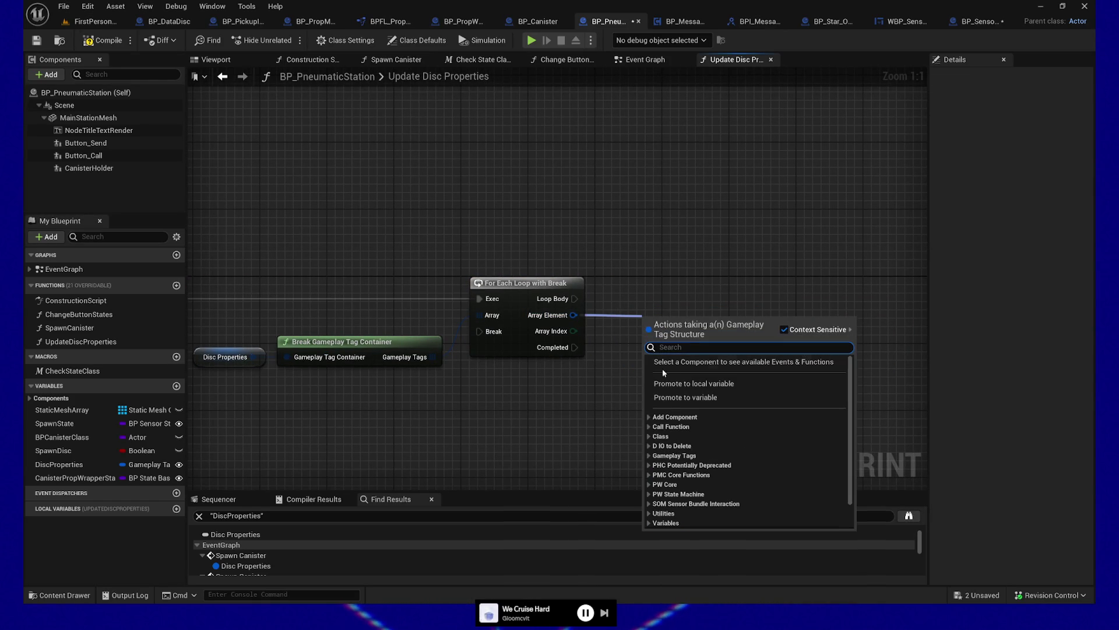
click(650, 457)
scroll(721, 446, down, 1)
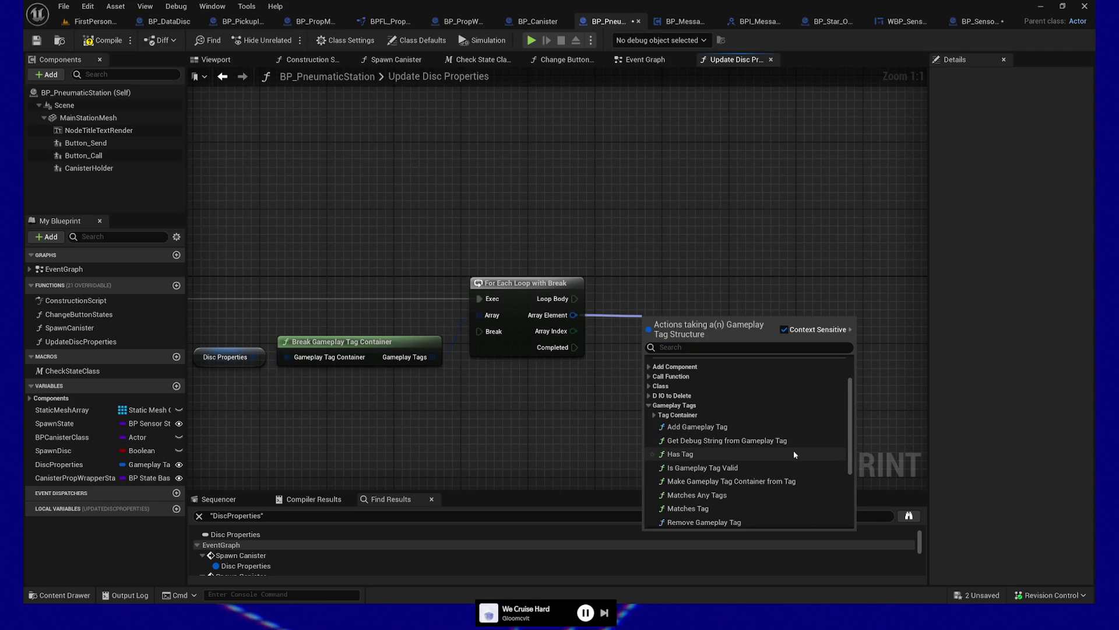
scroll(768, 473, down, 1)
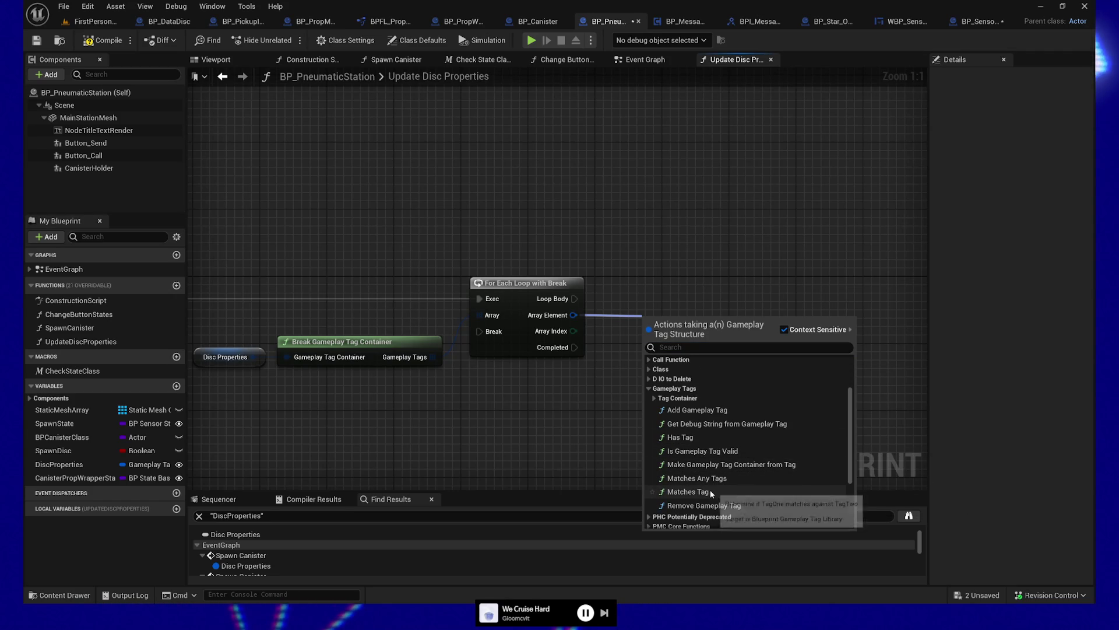
click(688, 491)
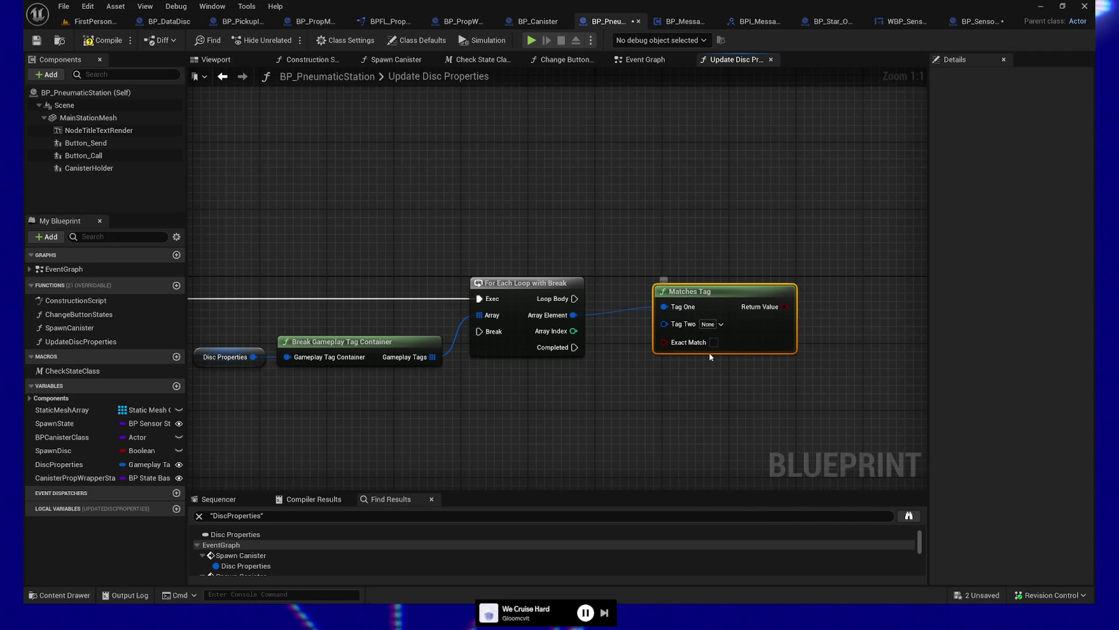
- Place an In Properties to Update getter and wire it into Matches Tag's Tag Two
drag(714, 312, 714, 328)
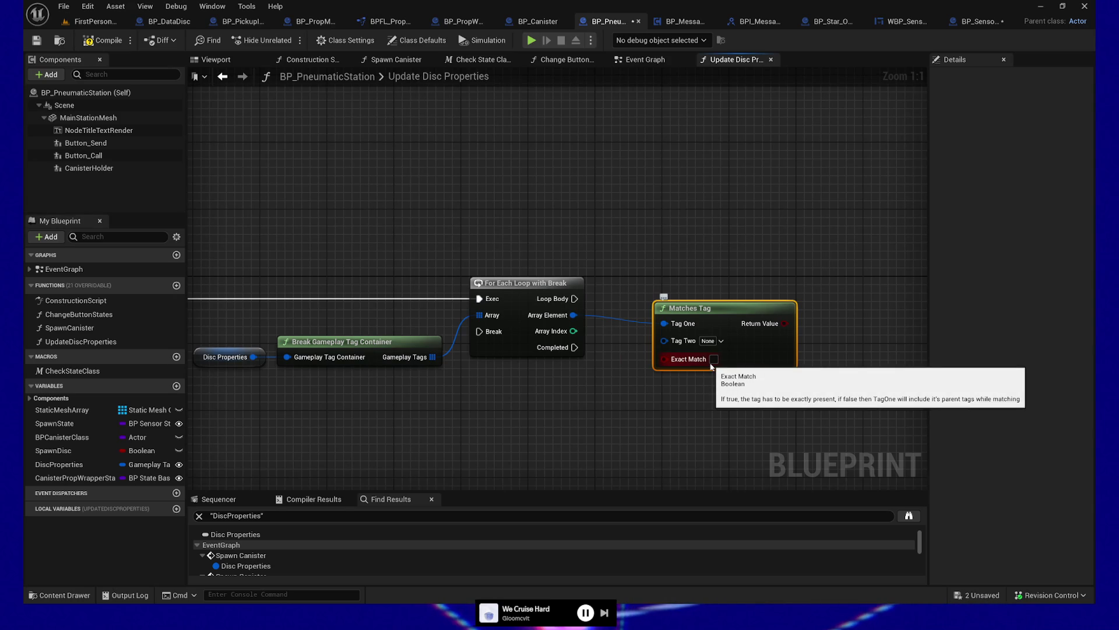
drag(720, 317, 745, 351)
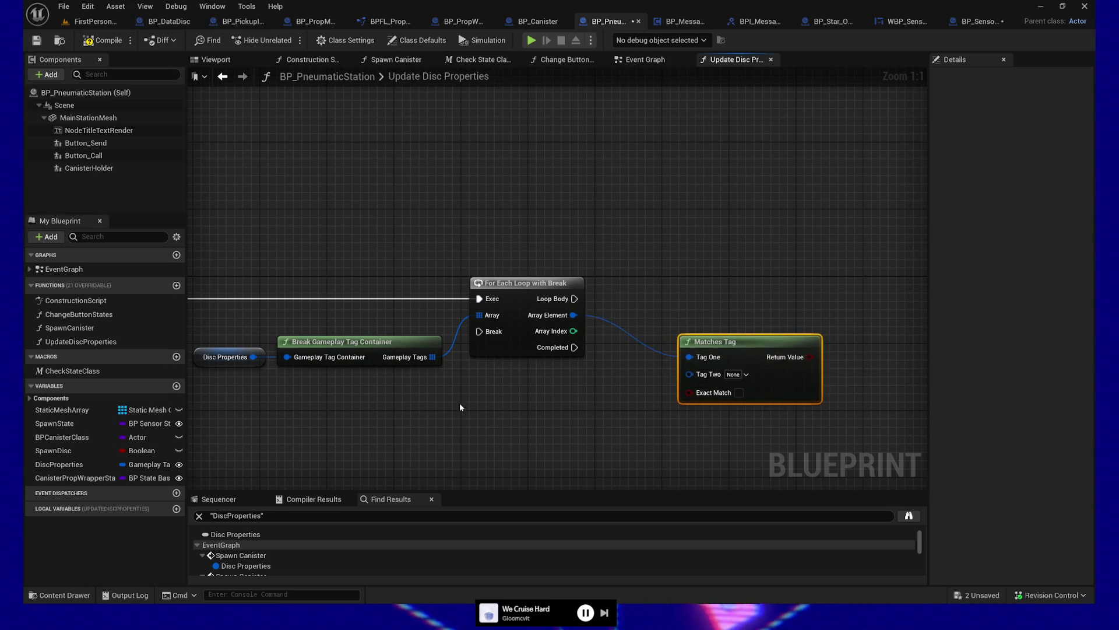
drag(485, 399, 624, 413)
right_click(625, 407)
text(get in propert)
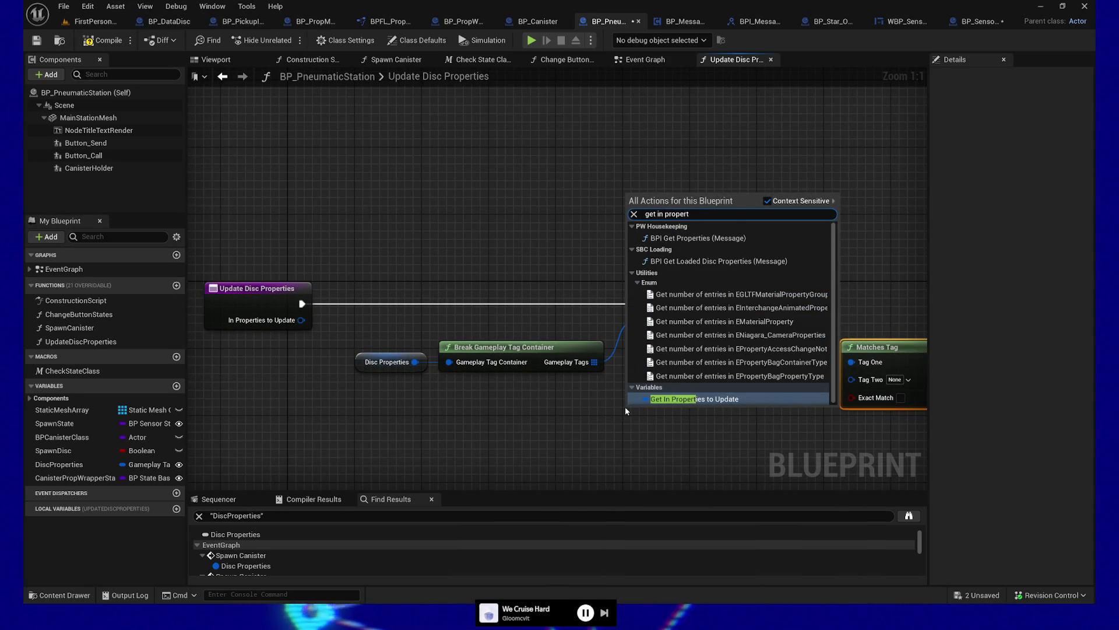
click(691, 400)
drag(707, 418, 852, 380)
drag(651, 411, 757, 388)
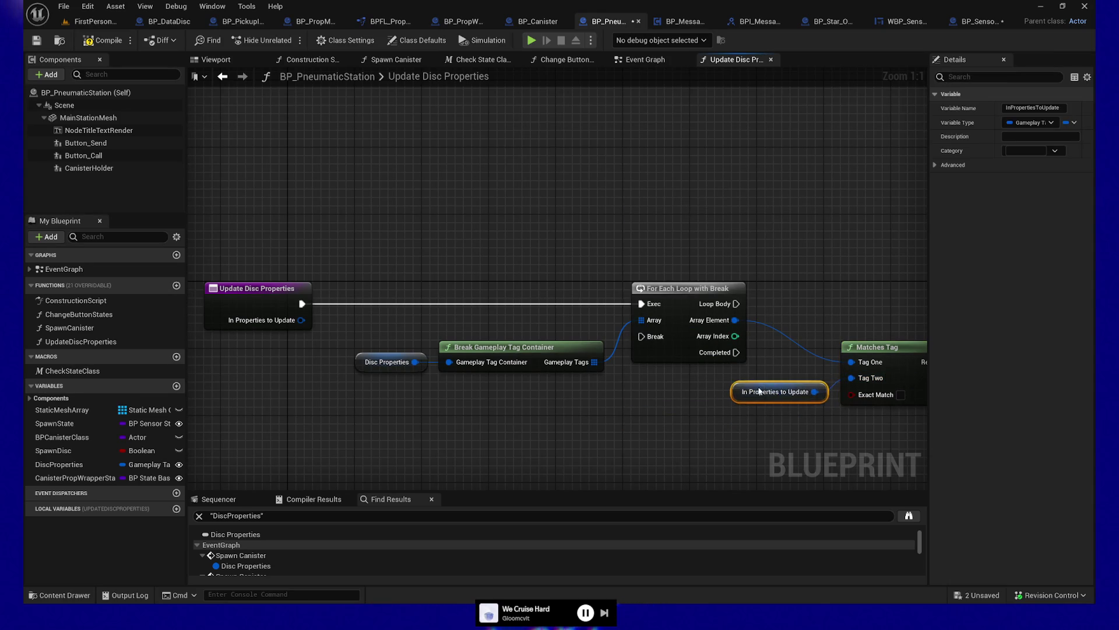
- Reposition both nodes and create a Branch driven by the Matches Tag result
shift+click(635, 350)
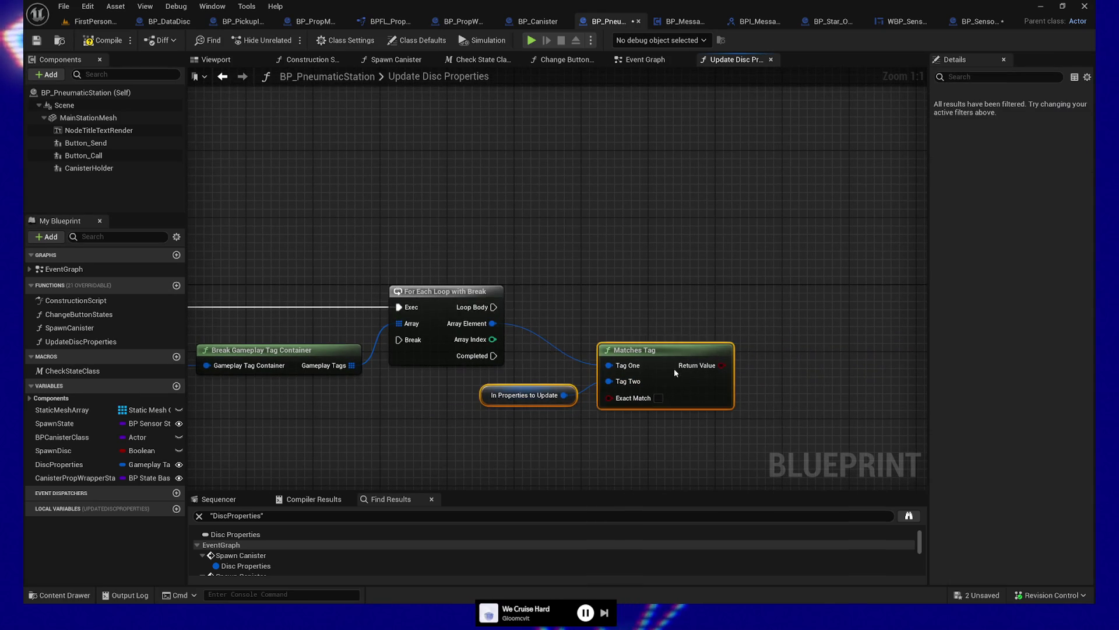
drag(635, 350, 676, 333)
drag(763, 348, 793, 326)
mouse_move(493, 306)
mouse_down()
mouse_move(806, 306)
mouse_move(793, 307)
mouse_up()
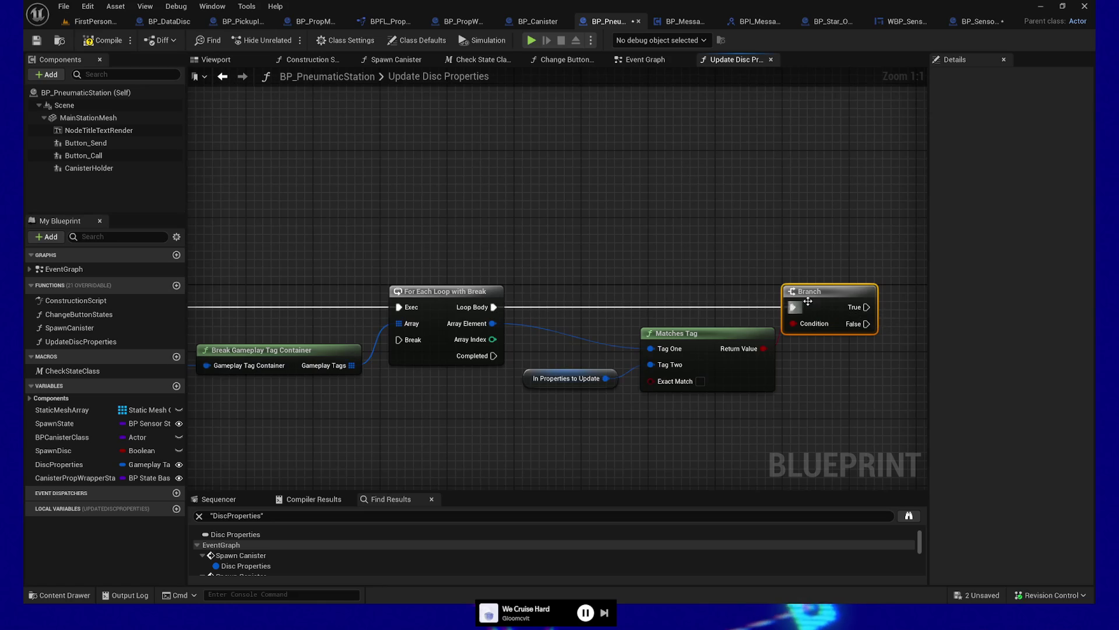
- Connect Loop Body to the Branch and reroute the Array Element wire rightward with two reroute points
drag(828, 390, 717, 409)
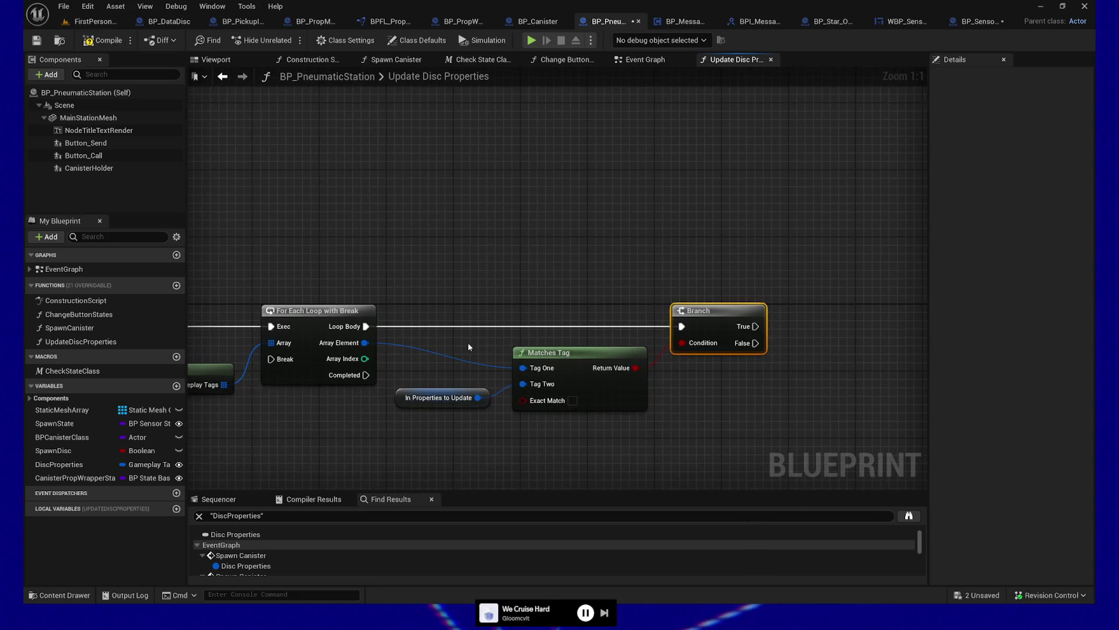
double_click(415, 357)
mouse_move(415, 357)
mouse_down()
mouse_move(401, 436)
mouse_move(540, 437)
mouse_up()
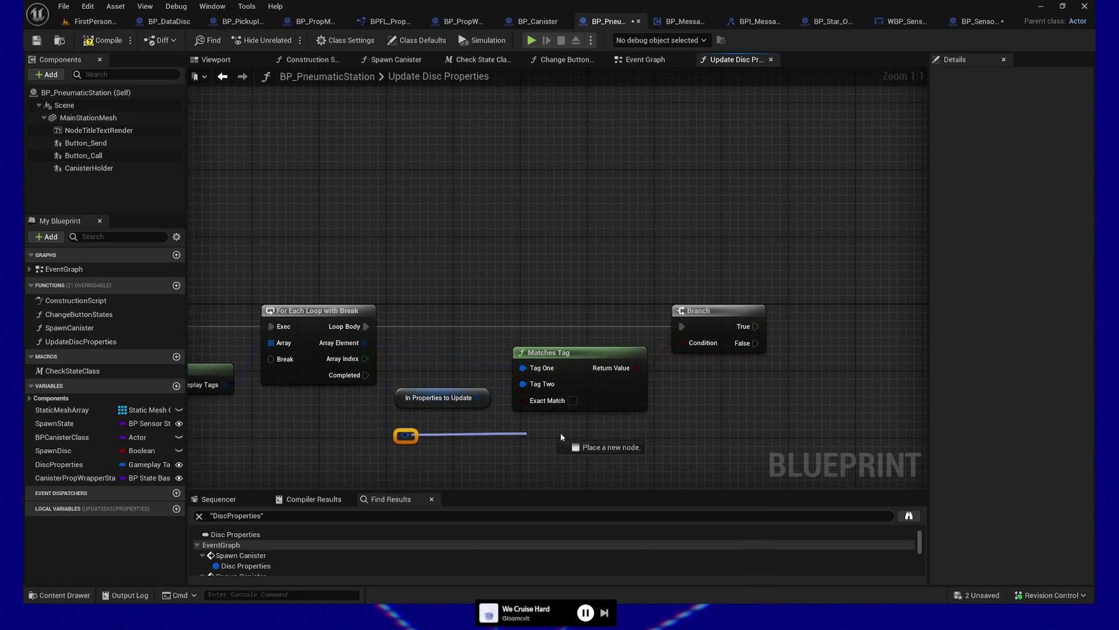
mouse_move(748, 439)
mouse_down()
mouse_move(813, 387)
mouse_move(579, 449)
mouse_move(748, 410)
mouse_up()
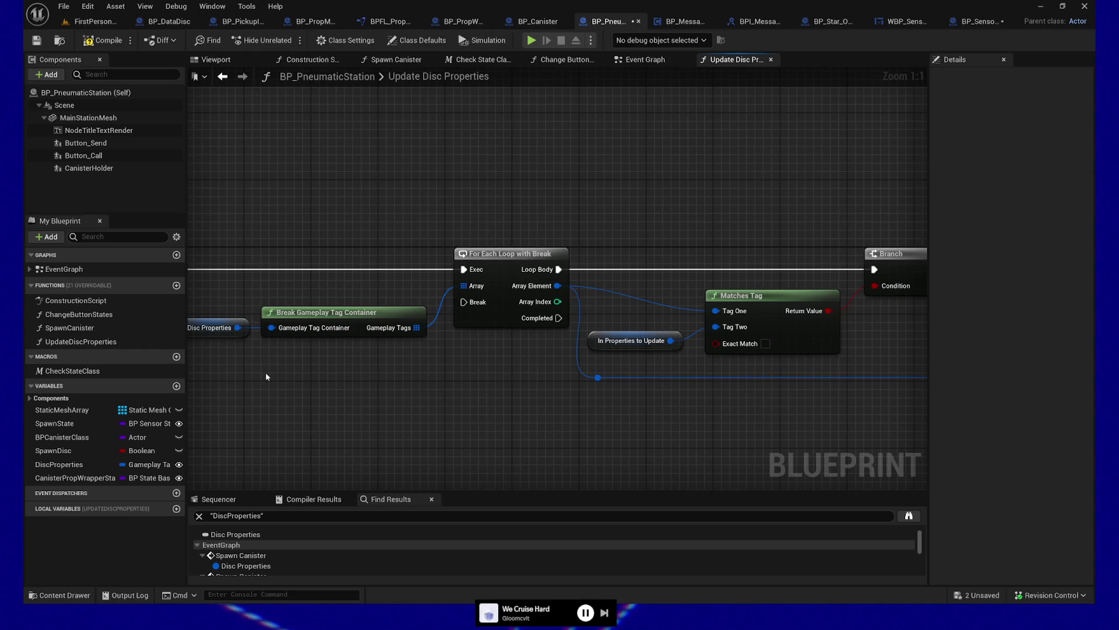
- Paste a copy of the Disc Properties getter below the Branch and list its pin actions
drag(204, 295, 236, 354)
drag(716, 398, 612, 405)
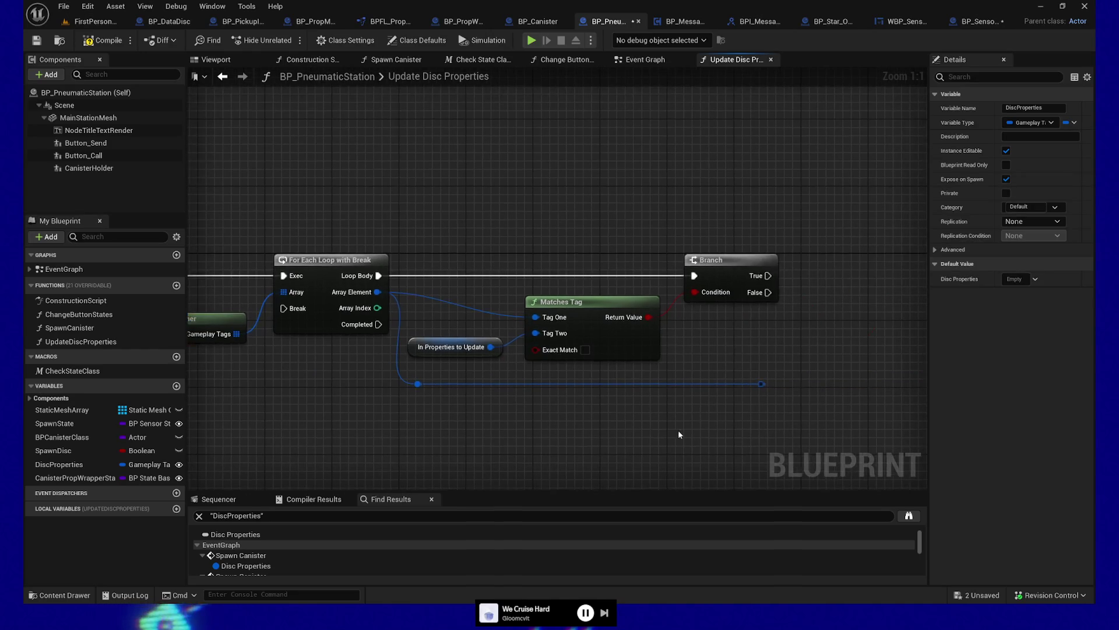
key(ctrl+v)
drag(796, 455, 842, 404)
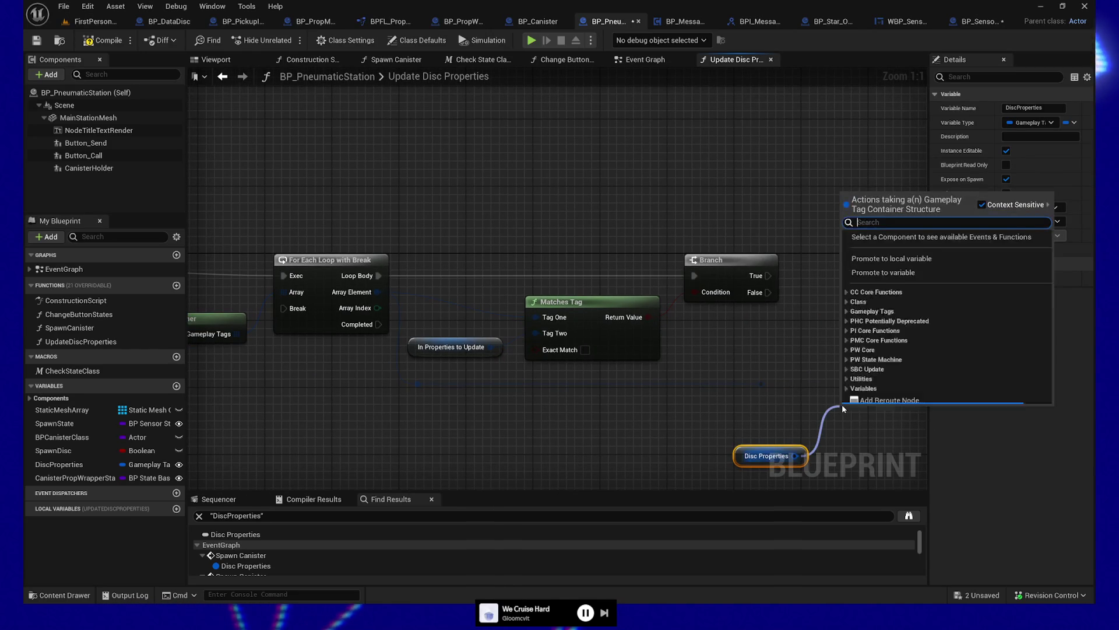
- Add Remove Gameplay Tag on Disc Properties, fed the rerouted element as Tag and run from Branch True
text(remove)
click(904, 246)
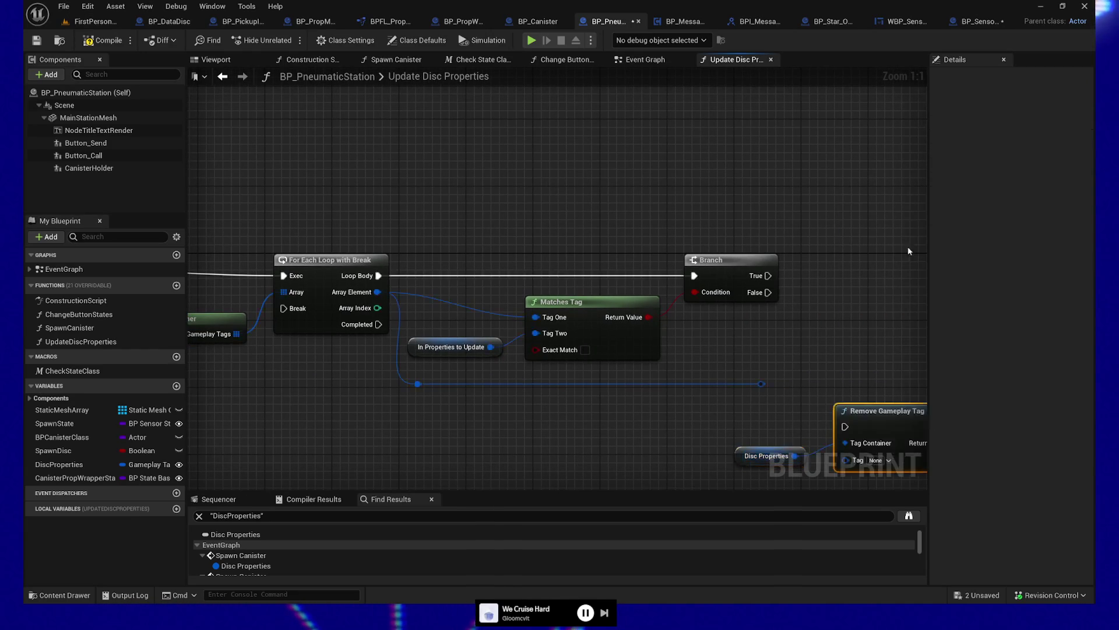
shift+click(670, 354)
drag(670, 354, 804, 257)
drag(576, 282, 877, 275)
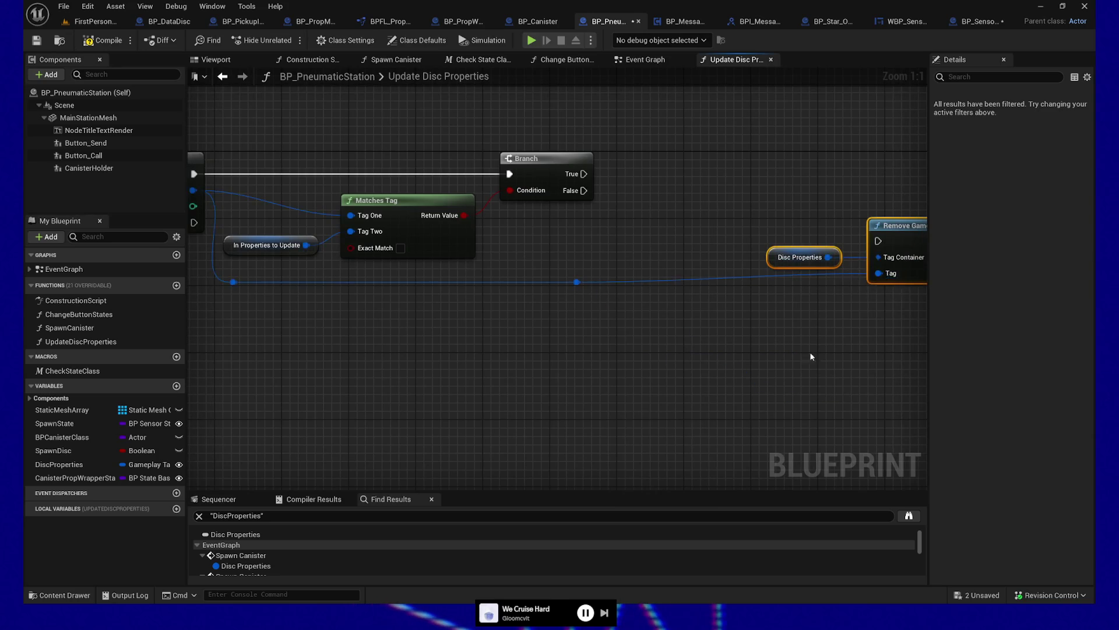
mouse_move(804, 286)
mouse_down()
mouse_move(635, 278)
mouse_move(686, 219)
mouse_up()
mouse_move(451, 209)
mouse_down()
mouse_move(639, 210)
mouse_move(682, 193)
mouse_up()
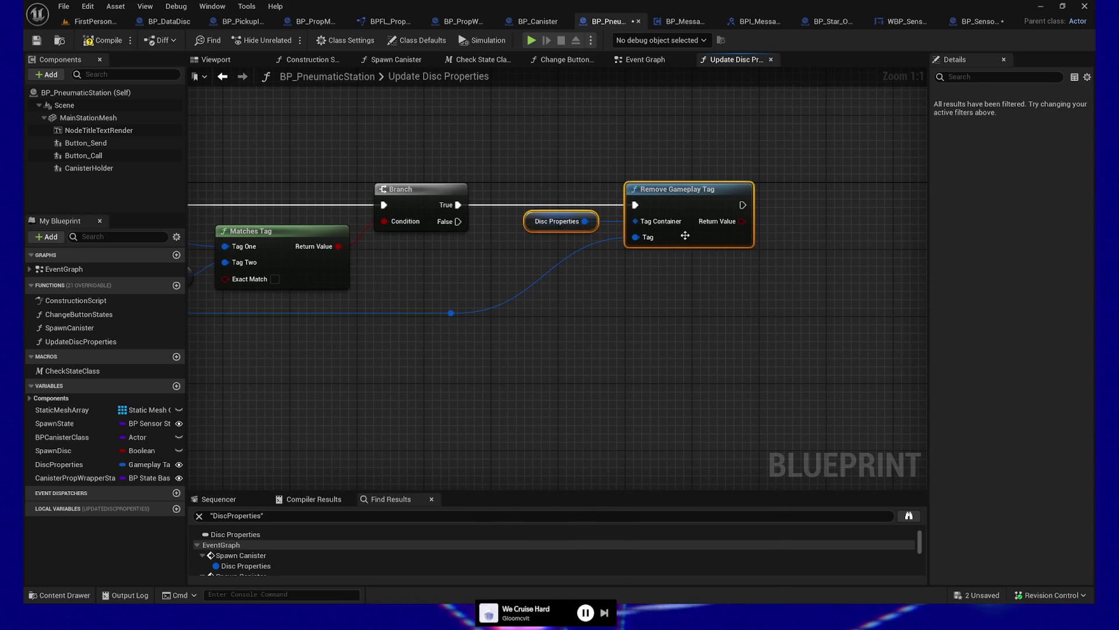
- Paste another Disc Properties getter below the Remove Gameplay Tag node
click(563, 222)
drag(681, 329, 649, 290)
click(651, 294)
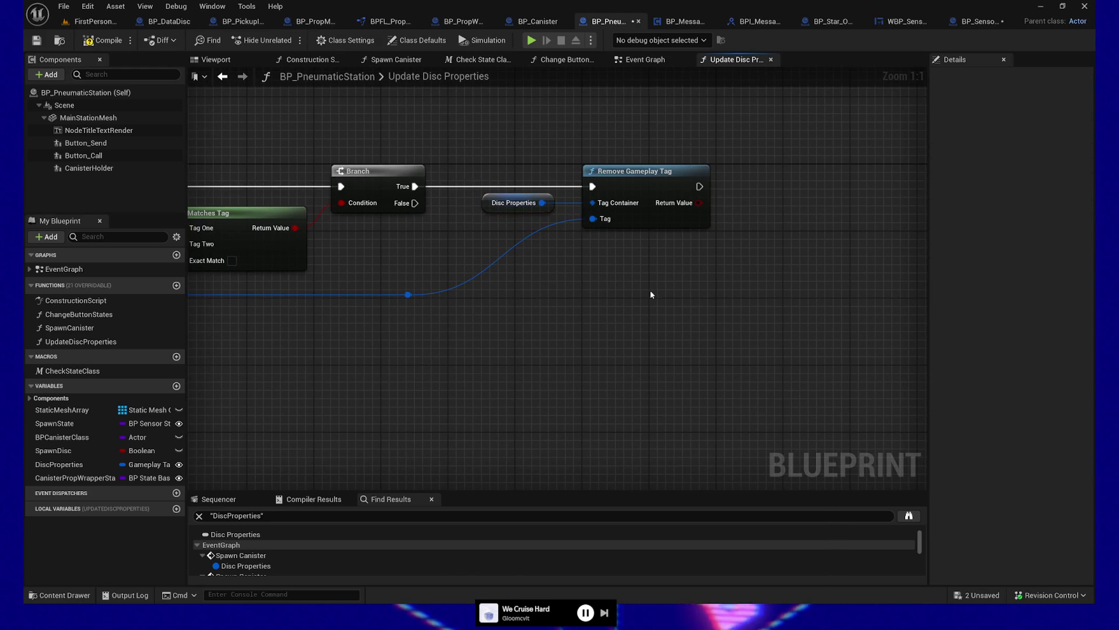
key(ctrl+v)
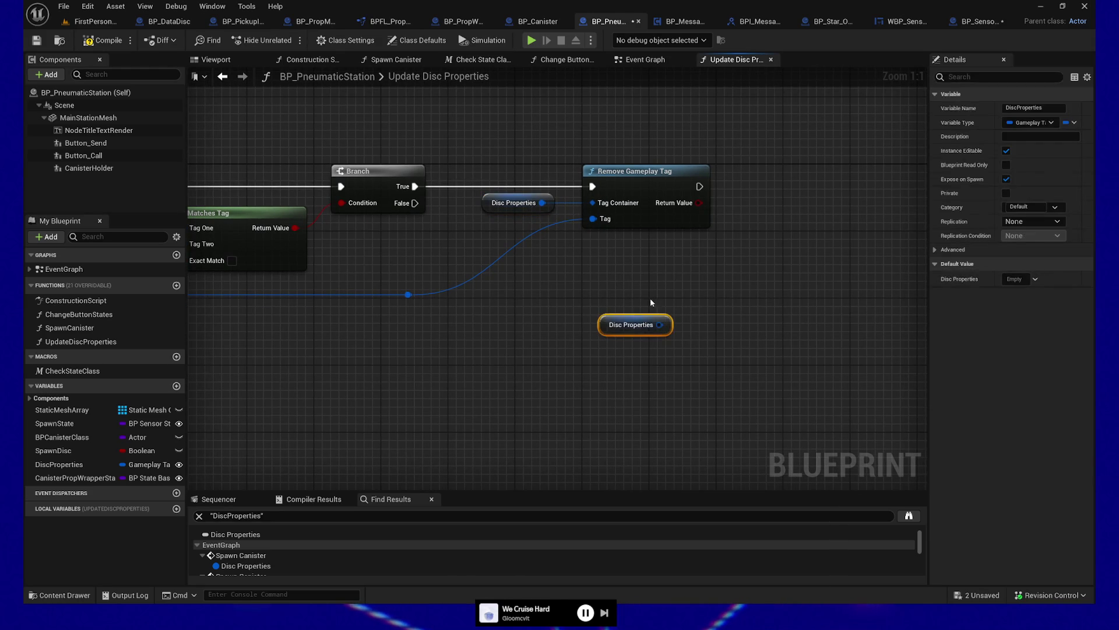
- Add an Add Gameplay Tag node from the second Disc Properties getter
mouse_move(500, 343)
mouse_down()
mouse_move(612, 325)
mouse_move(752, 324)
mouse_move(605, 327)
mouse_up()
drag(763, 311, 837, 297)
text(add)
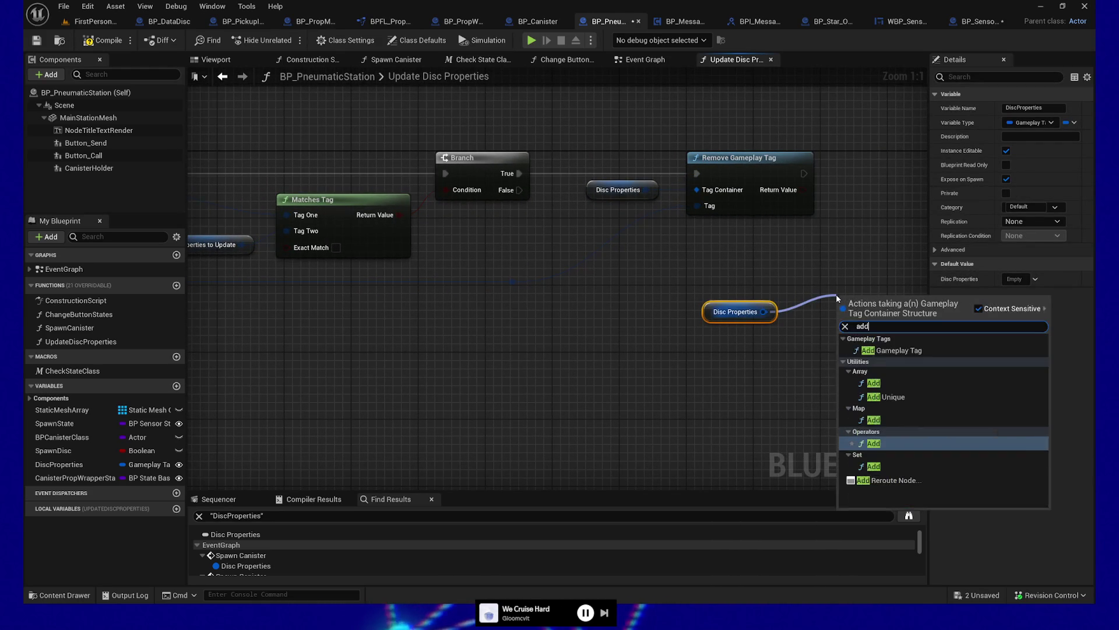
click(892, 350)
- Move the In Properties to Update getter beside Add Gameplay Tag and wire it to Tag
drag(300, 330, 470, 342)
click(385, 256)
drag(853, 359, 547, 362)
key(ctrl+x)
key(ctrl+v)
drag(648, 369, 703, 370)
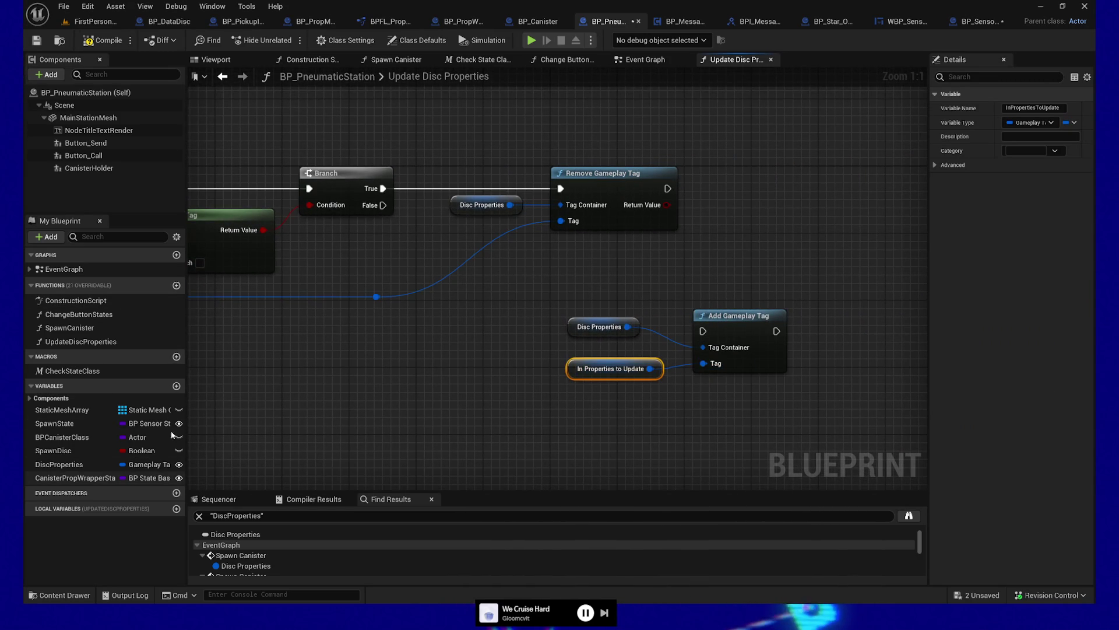
drag(243, 348, 455, 268)
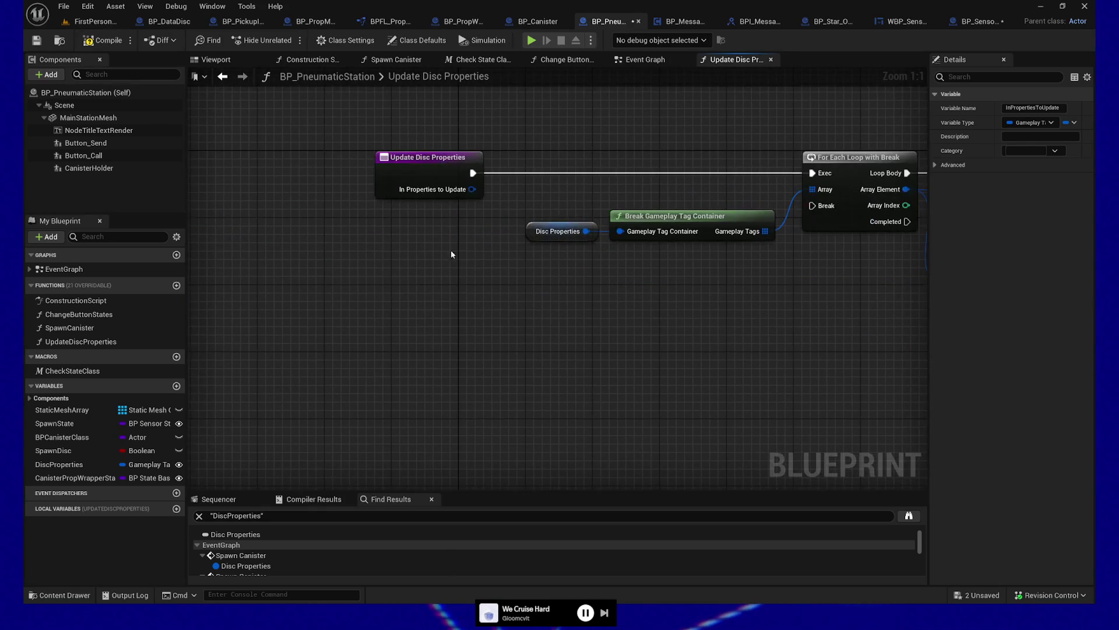
click(414, 174)
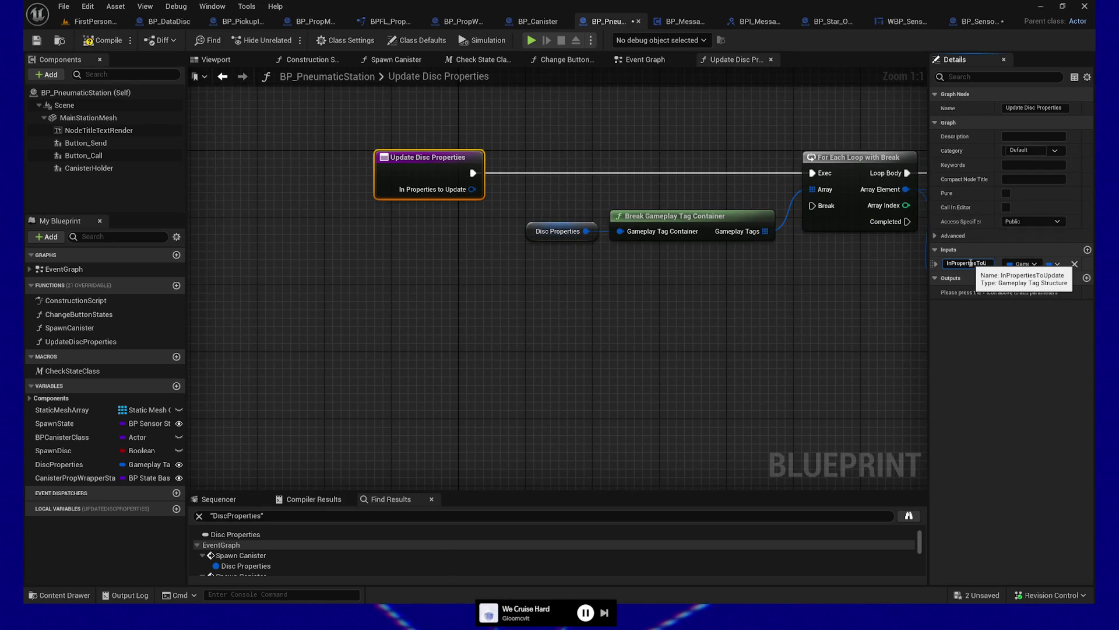
- Rename the function input from In Properties to Update to In Property to Update
key(BackSpace)
key(BackSpace)
text(y)
click(781, 370)
- Replace the stale getter with an In Property to Update getter wired to Add Gameplay Tag's Tag
mouse_move(816, 338)
mouse_down()
mouse_move(682, 331)
mouse_move(573, 350)
mouse_up()
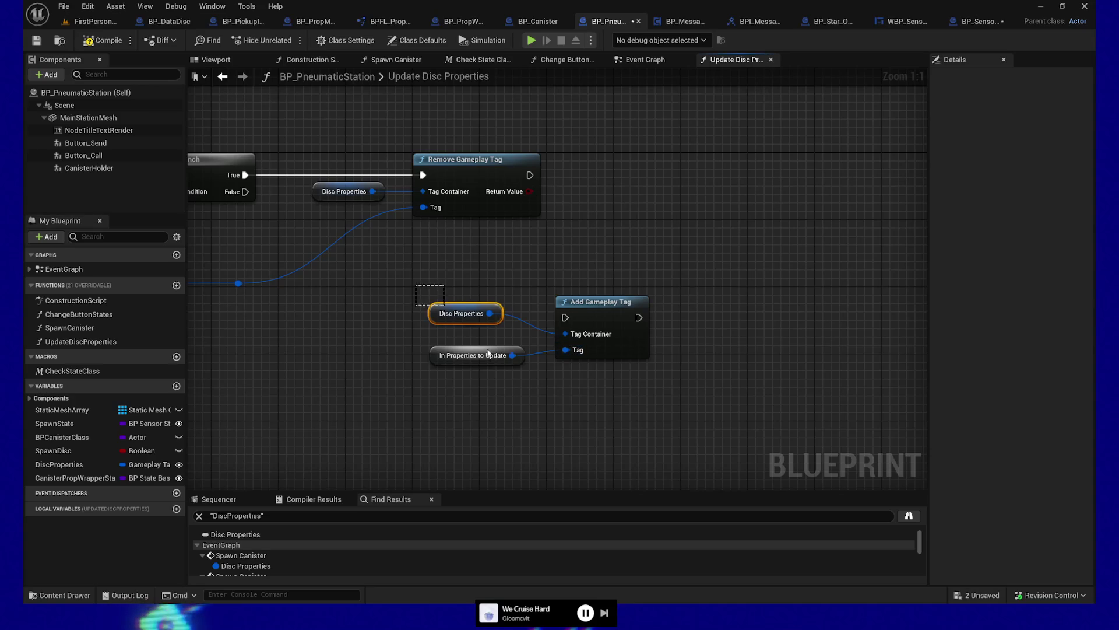
click(464, 354)
right_click(463, 351)
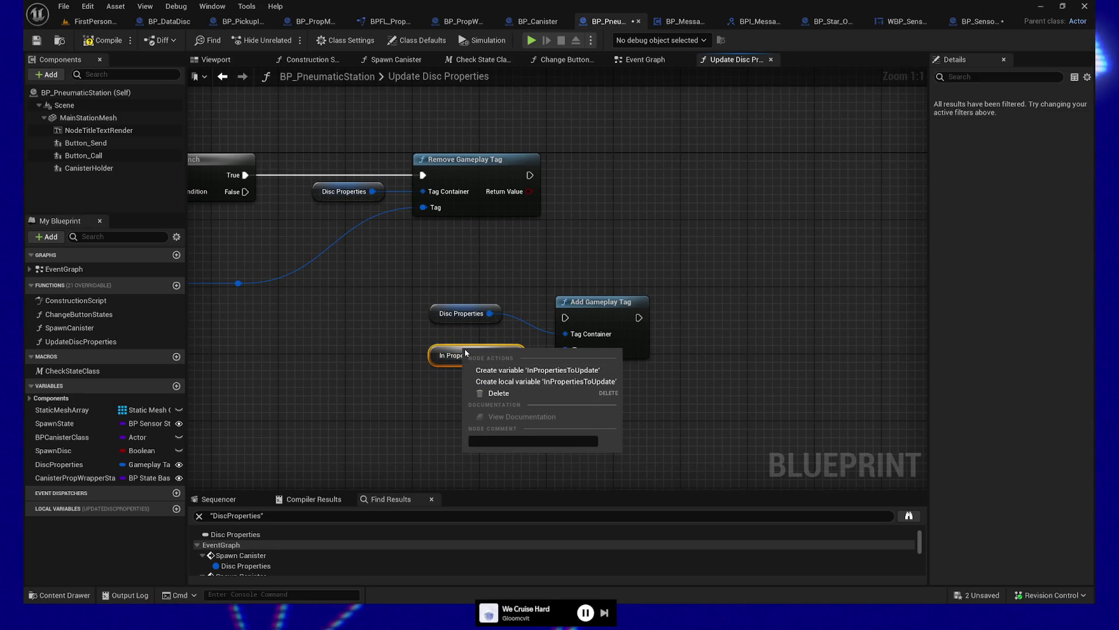
key(Escape)
key(Delete)
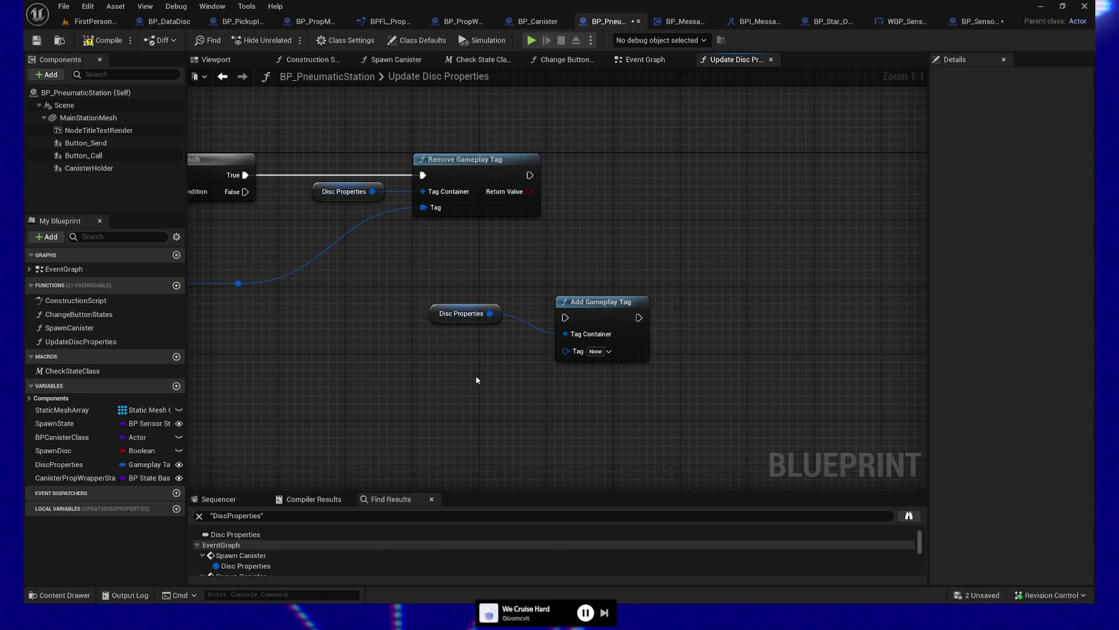
right_click(379, 343)
text(get property to)
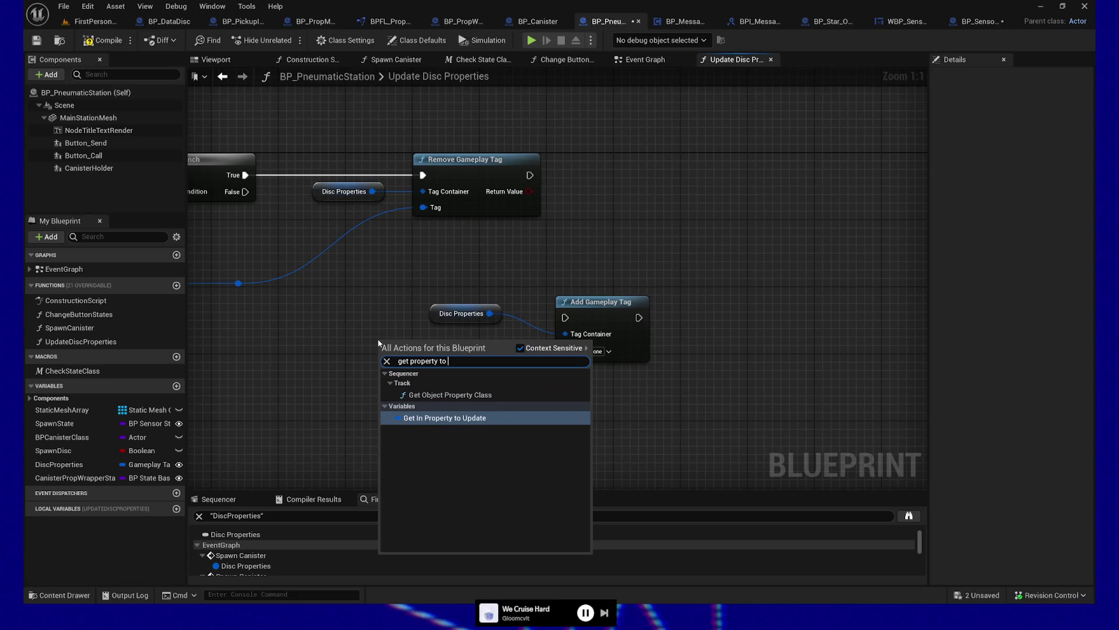
key(Return)
drag(449, 347, 563, 353)
- Chain Remove Gameplay Tag into Add Gameplay Tag and swap Matches Tag's getter for In Property to Update
drag(530, 175, 567, 322)
drag(387, 405, 743, 379)
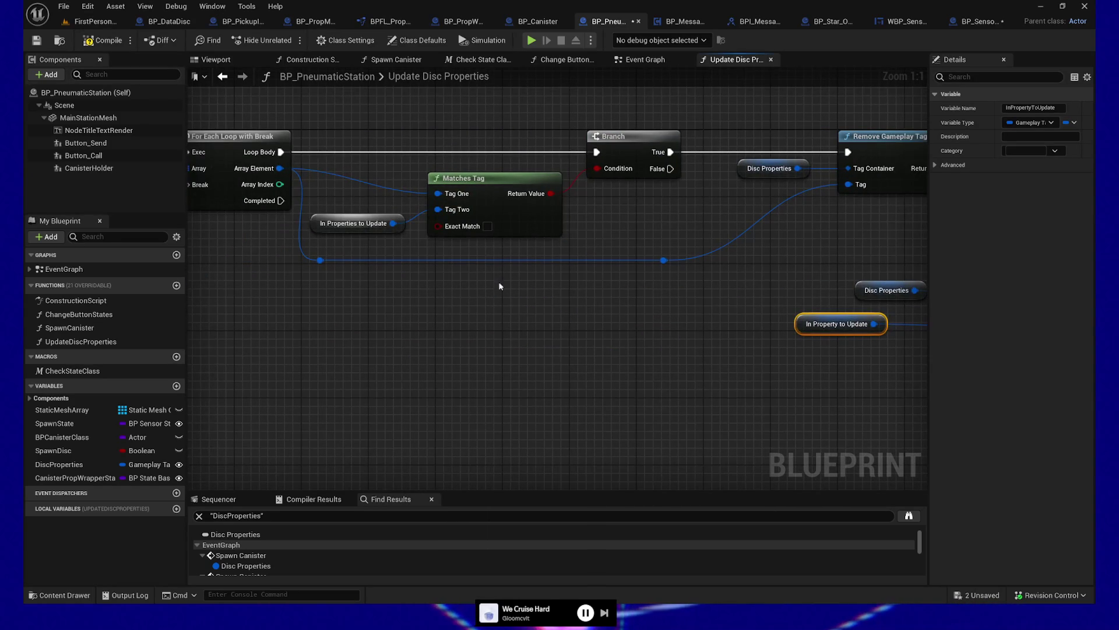
key(ctrl+c)
key(ctrl+v)
mouse_move(650, 337)
mouse_down()
mouse_move(382, 240)
mouse_move(341, 206)
mouse_move(438, 210)
mouse_up()
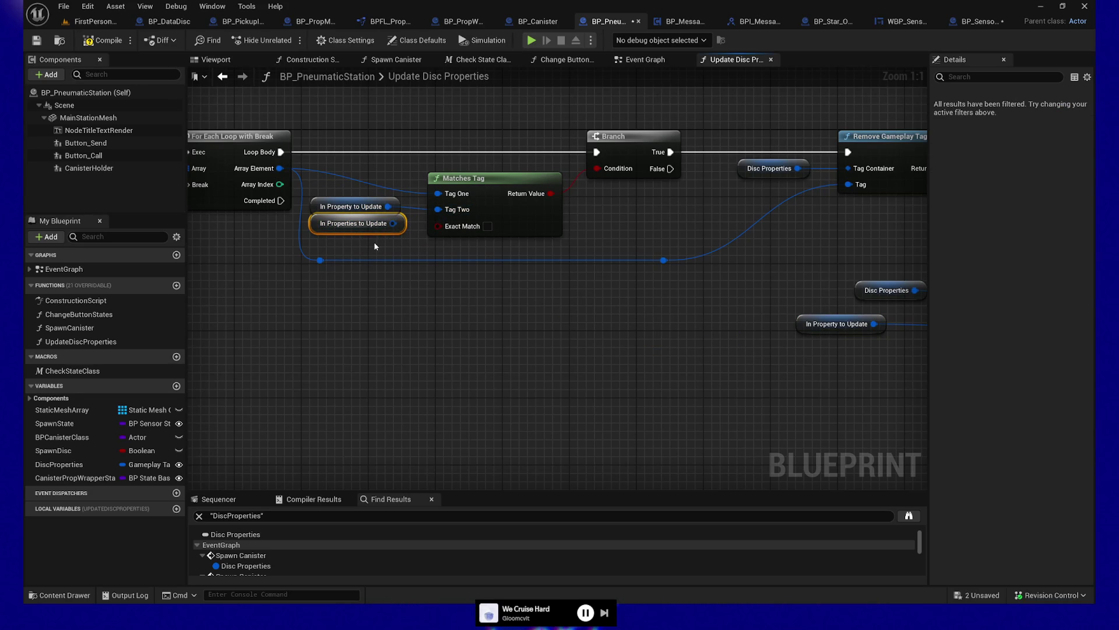
key(Delete)
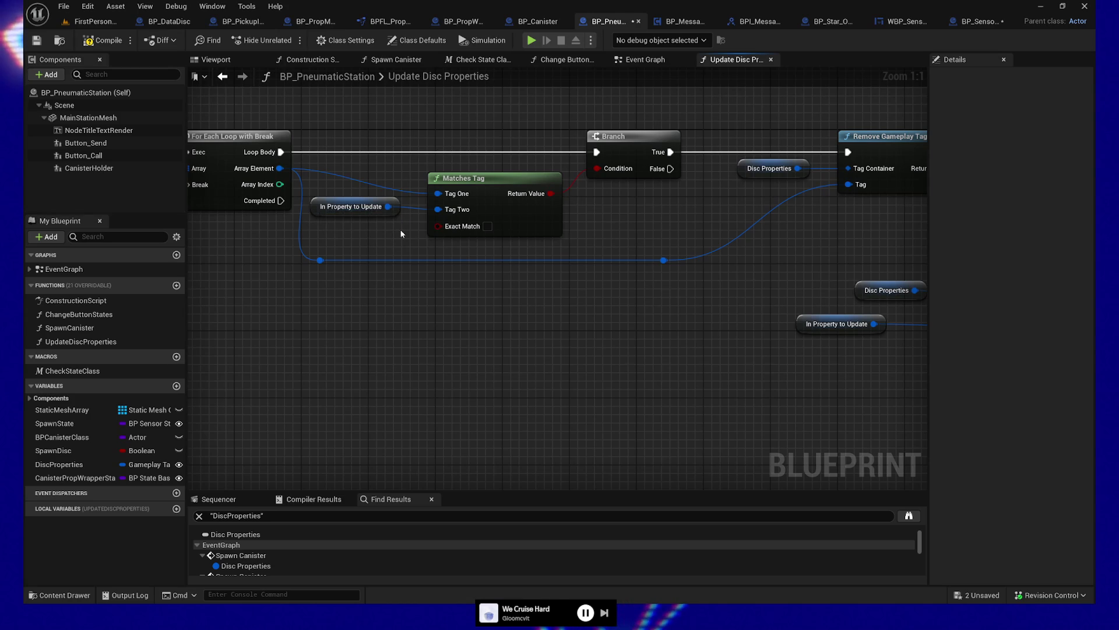
- Align the Disc Properties and In Property to Update getters next to Add Gameplay Tag
mouse_move(412, 327)
mouse_down()
mouse_move(732, 327)
mouse_move(404, 295)
mouse_move(406, 285)
mouse_move(581, 381)
mouse_move(503, 435)
mouse_move(494, 460)
mouse_up()
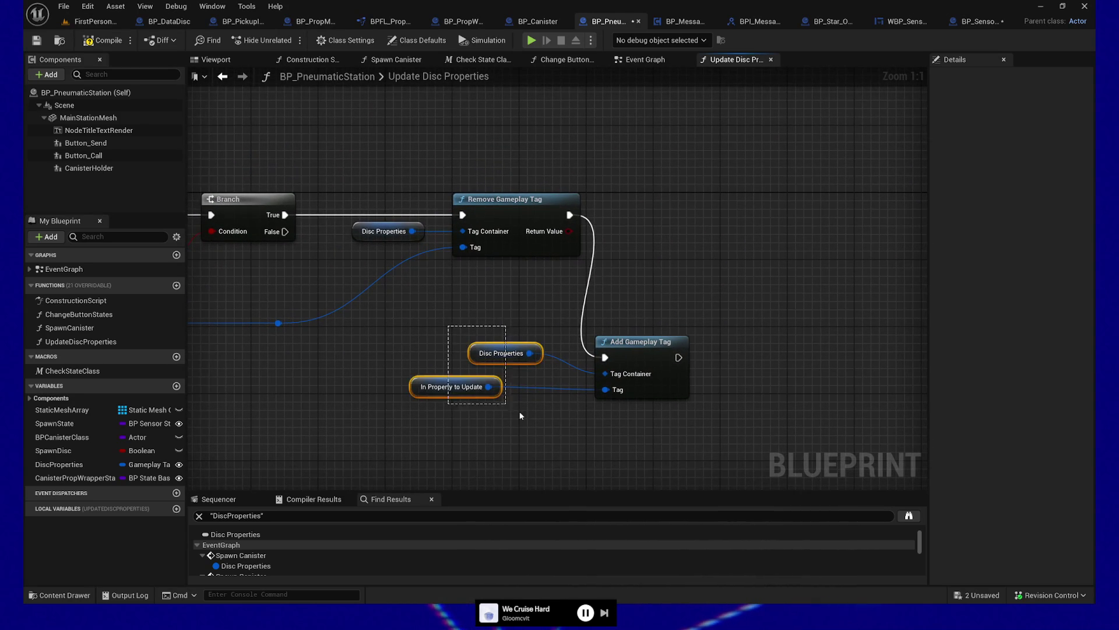
drag(513, 412, 506, 380)
key(shift+d)
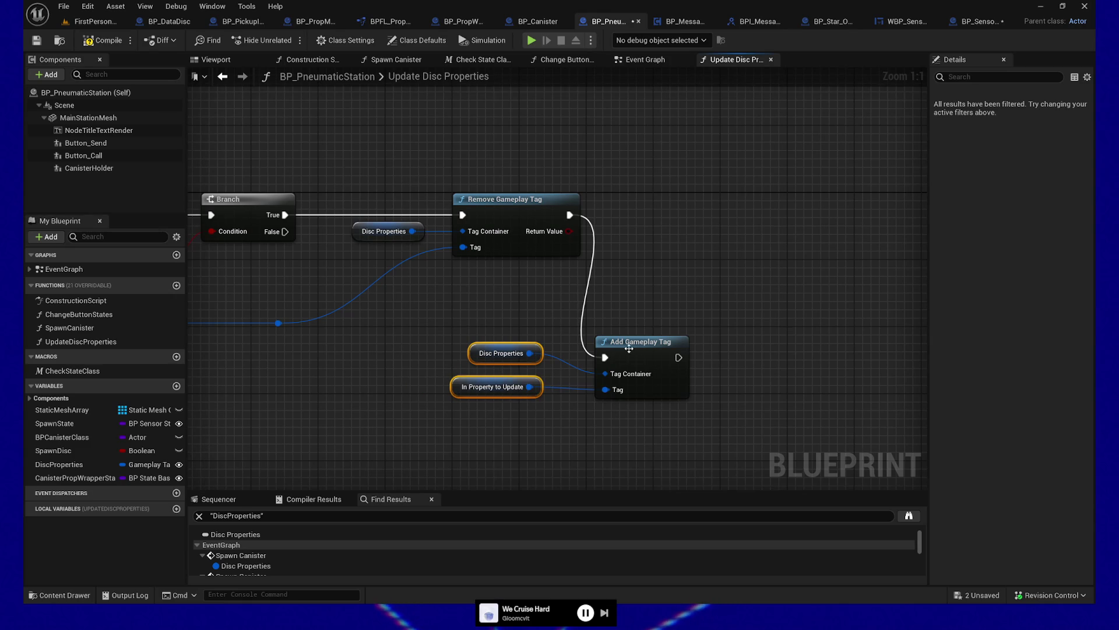
ctrl+click(637, 393)
key(q)
drag(465, 368, 429, 347)
key(ctrl+z)
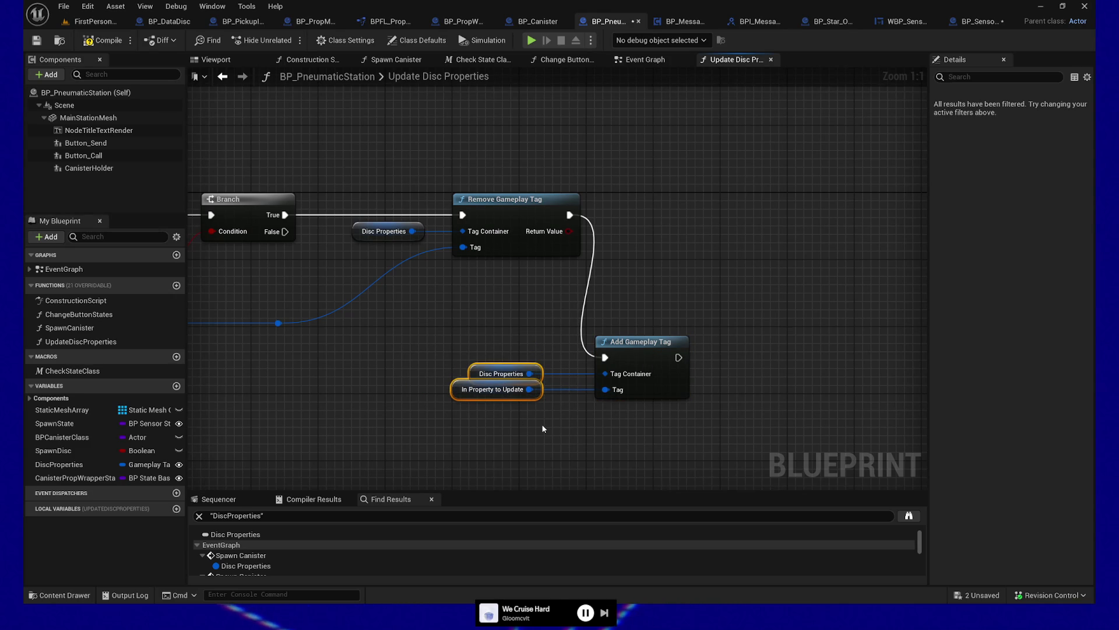
key(ctrl+z)
- Move Add Gameplay Tag and its getters onto the exec line and slide the blue-wire reroute right
ctrl+click(655, 354)
mouse_move(656, 354)
mouse_down()
mouse_move(764, 301)
mouse_move(789, 215)
mouse_up()
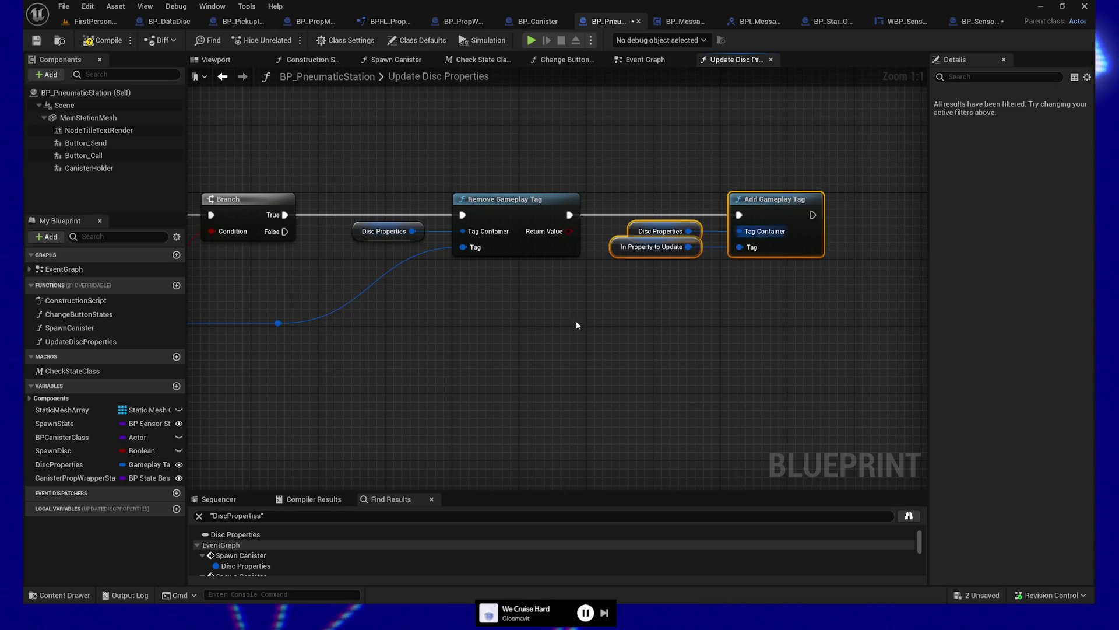
drag(408, 199, 440, 249)
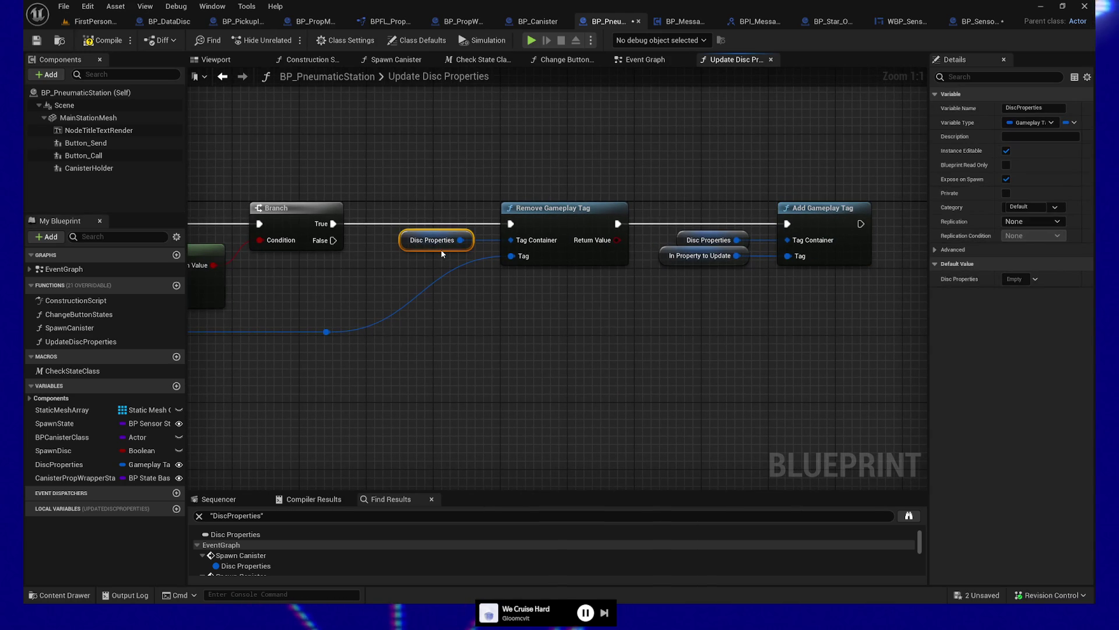
click(327, 332)
drag(326, 332, 461, 332)
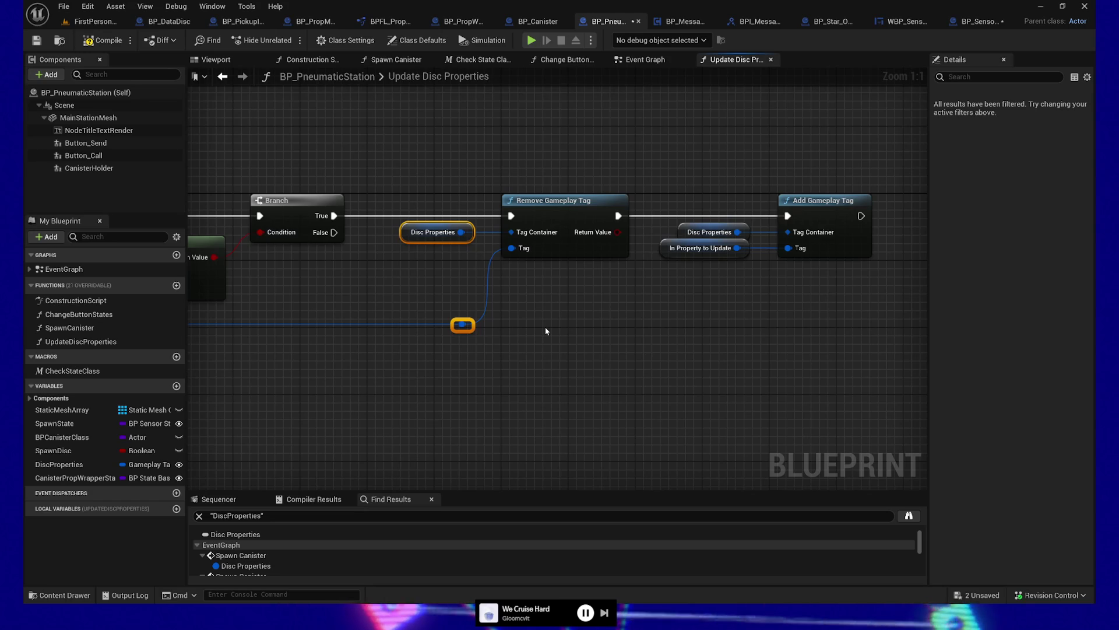
- Copy Add Gameplay Tag with its two getters and paste a duplicate below
mouse_move(526, 300)
mouse_down()
mouse_move(380, 316)
mouse_move(395, 381)
mouse_up()
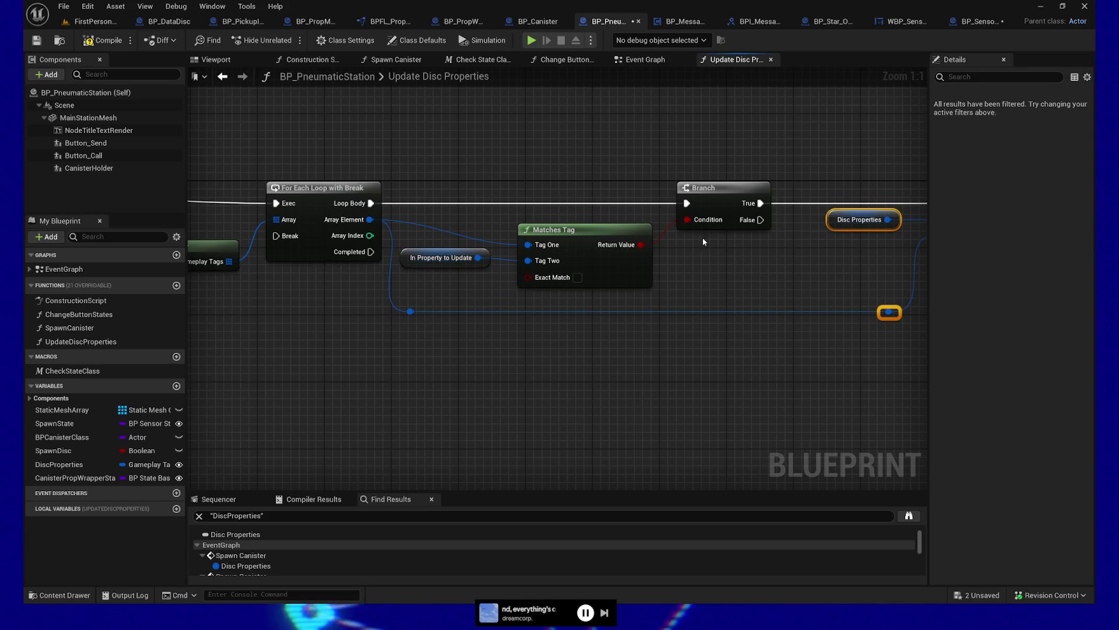
mouse_move(789, 281)
mouse_down()
mouse_move(647, 308)
mouse_move(318, 325)
mouse_up()
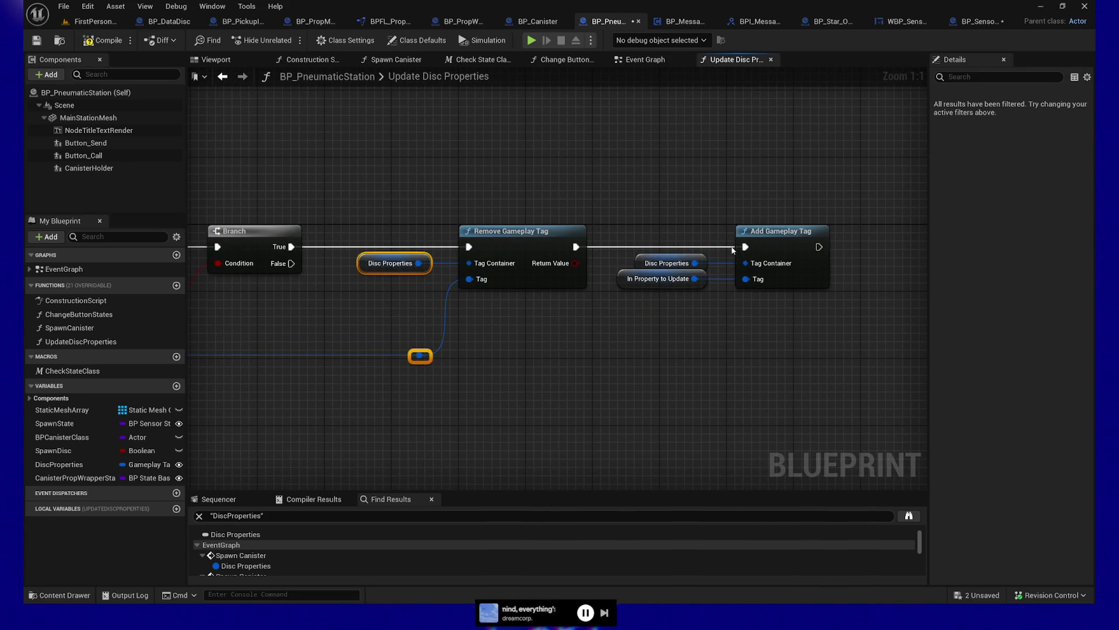
drag(607, 374, 644, 347)
drag(698, 190, 815, 281)
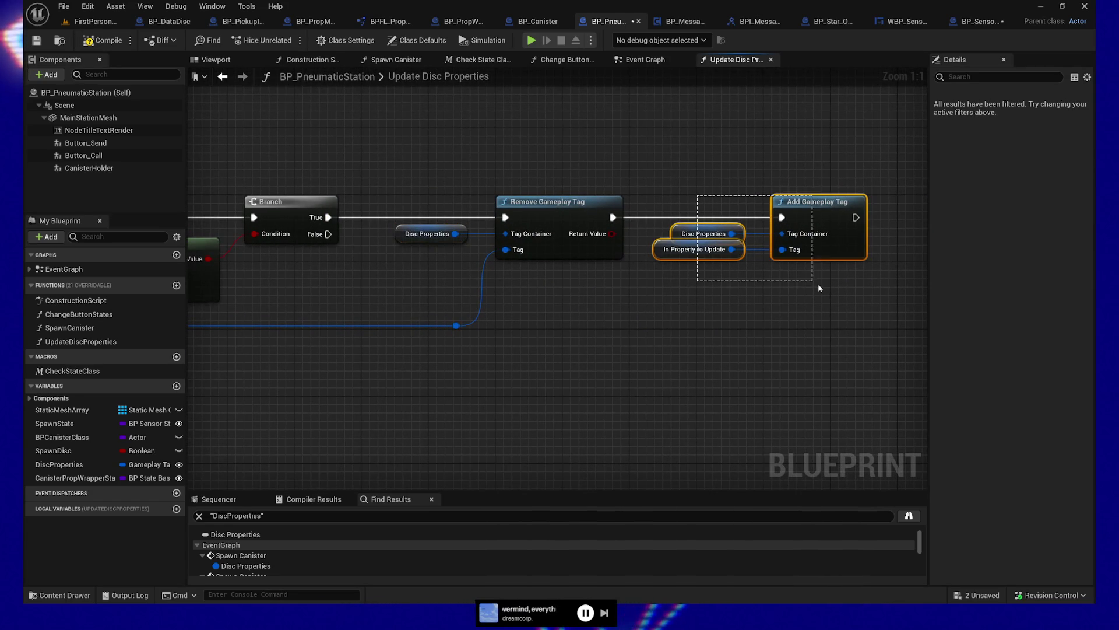
key(ctrl+c)
key(ctrl+v)
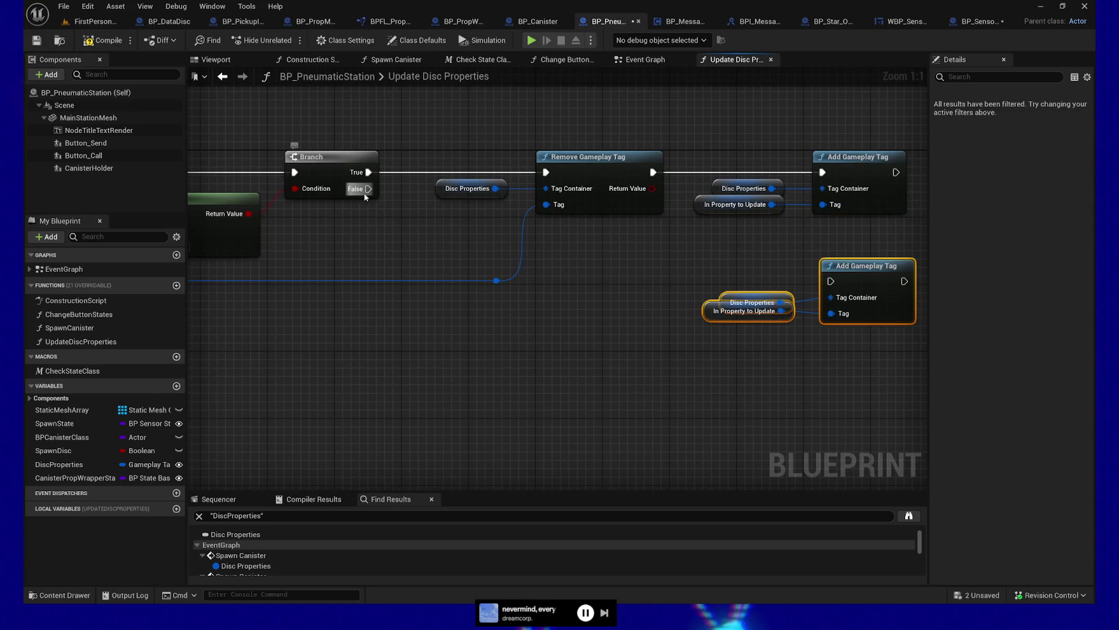
- Wire Add Gameplay Tag's exec output back to the For Each Loop's Break pin via two reroute points
mouse_move(403, 233)
mouse_down()
mouse_move(564, 275)
mouse_move(712, 275)
mouse_move(454, 295)
mouse_move(648, 290)
mouse_move(710, 272)
mouse_up()
mouse_move(795, 264)
mouse_down()
mouse_move(222, 250)
mouse_move(1008, 244)
mouse_move(443, 233)
mouse_move(327, 289)
mouse_move(337, 291)
mouse_up()
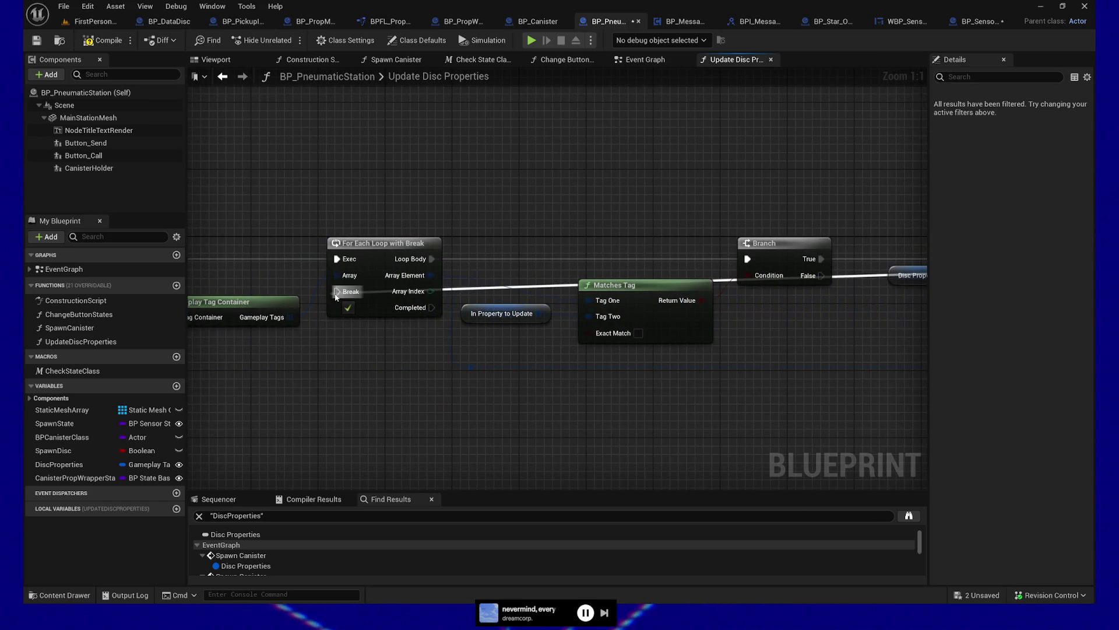
double_click(543, 287)
mouse_move(544, 281)
mouse_down()
mouse_move(507, 219)
mouse_move(378, 205)
mouse_move(351, 221)
mouse_move(420, 227)
mouse_up()
double_click(406, 220)
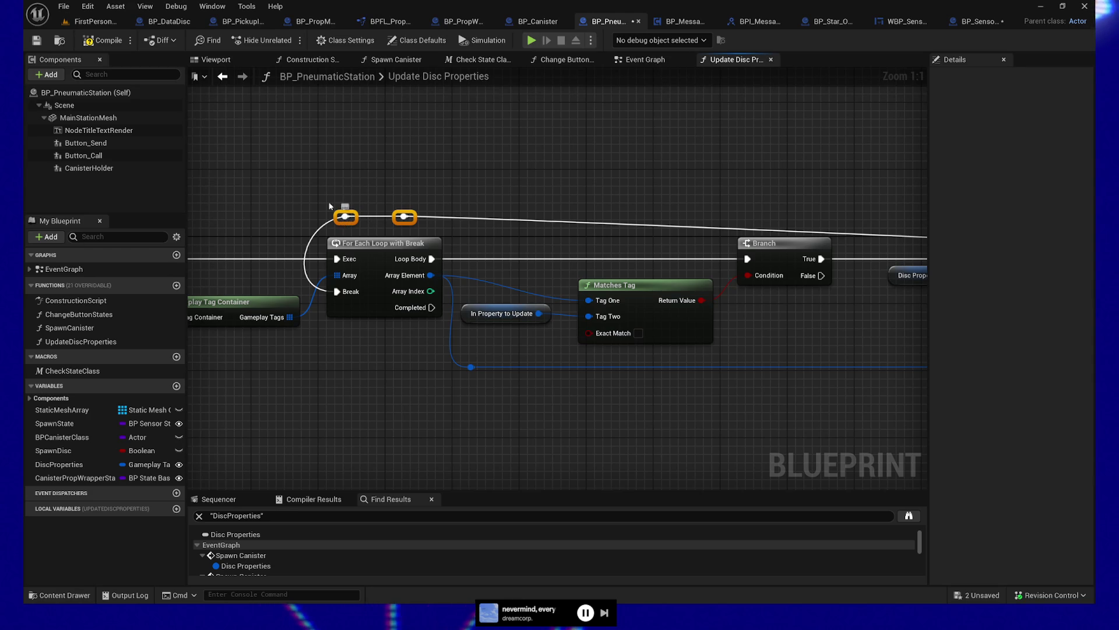
drag(924, 186, 385, 179)
click(688, 255)
mouse_move(550, 197)
mouse_down()
mouse_move(724, 199)
mouse_move(713, 199)
mouse_up()
mouse_move(379, 403)
mouse_down()
mouse_move(597, 368)
mouse_move(765, 359)
mouse_up()
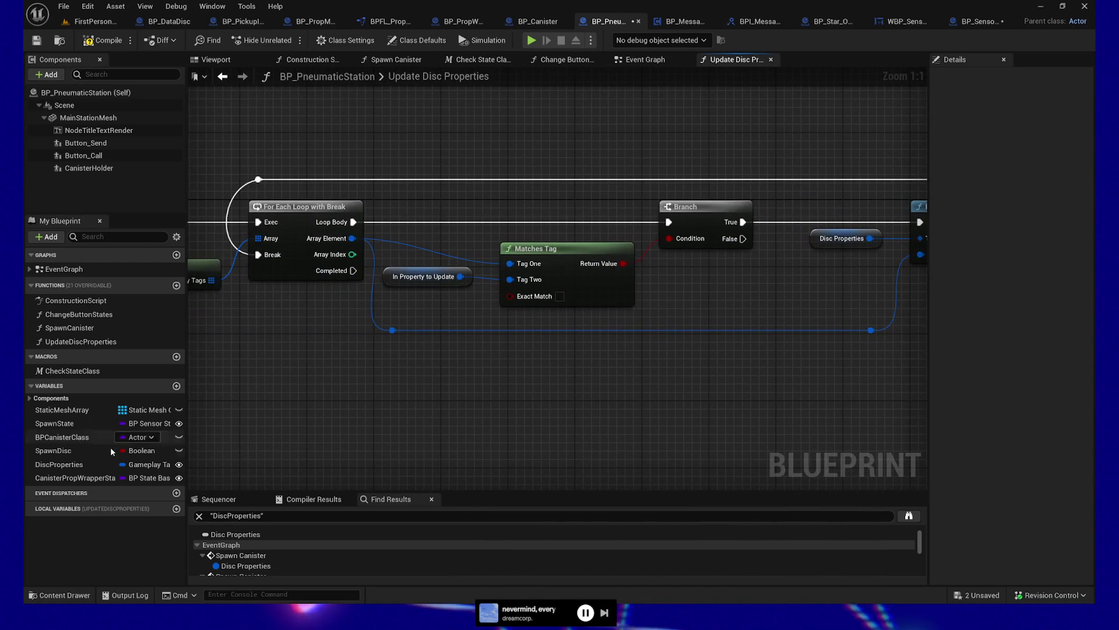
- Create the Boolean local variable bFoundMatchingTag and drop a SET node for it below the Branch
click(177, 509)
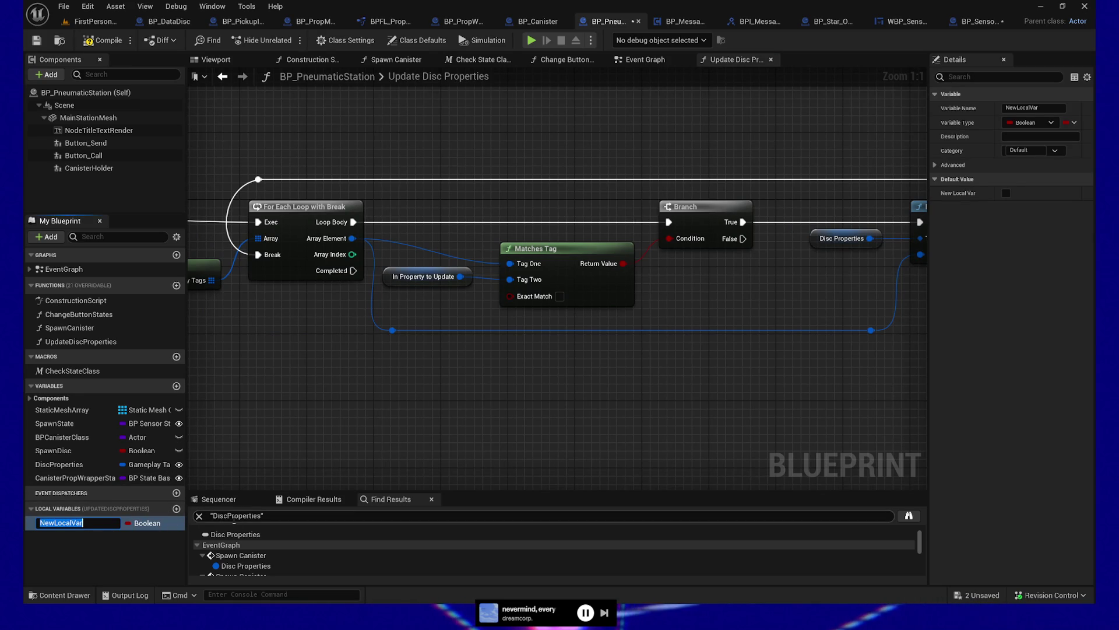
text(bFoundMatchingTag)
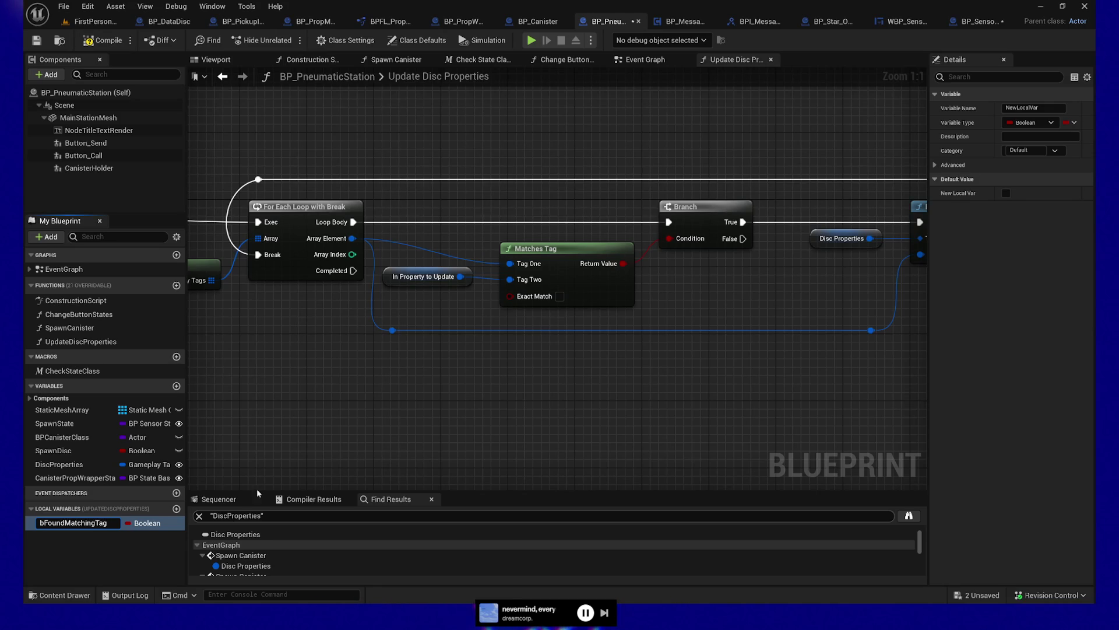
mouse_move(68, 522)
mouse_down()
mouse_move(205, 478)
mouse_move(405, 305)
mouse_move(411, 314)
mouse_up()
click(461, 332)
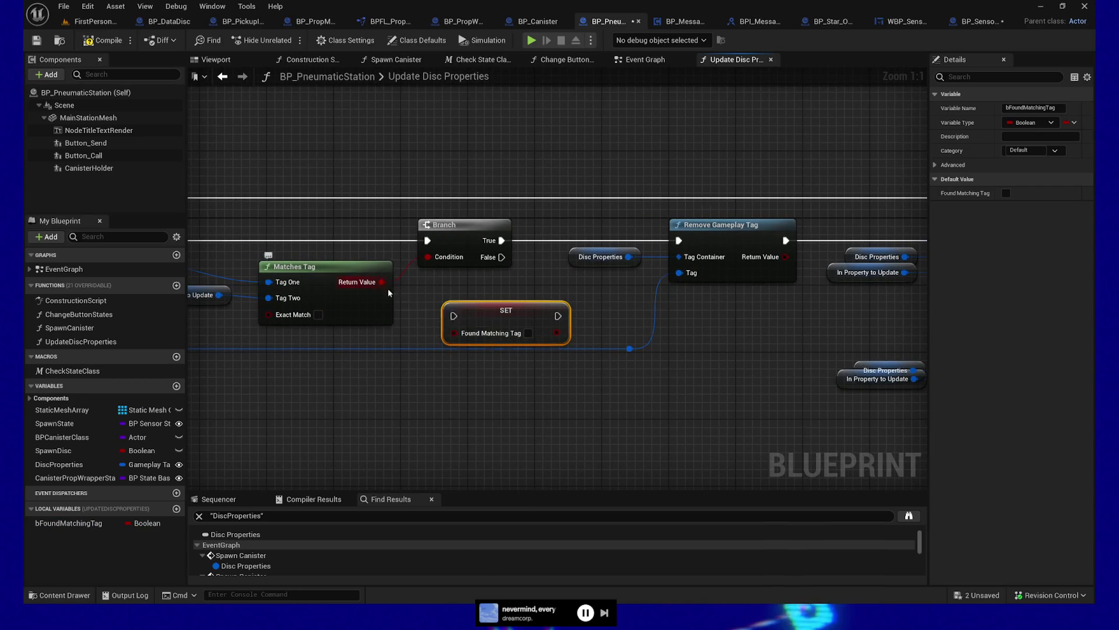
- Wire Loop Body into SET Found Matching Tag, then SET into the Branch and its condition
mouse_move(493, 319)
mouse_down()
mouse_move(401, 252)
mouse_move(344, 250)
mouse_move(501, 247)
mouse_up()
mouse_move(596, 244)
mouse_down()
mouse_move(629, 243)
mouse_move(618, 253)
mouse_move(658, 265)
mouse_up()
ctrl+click(635, 231)
click(603, 276)
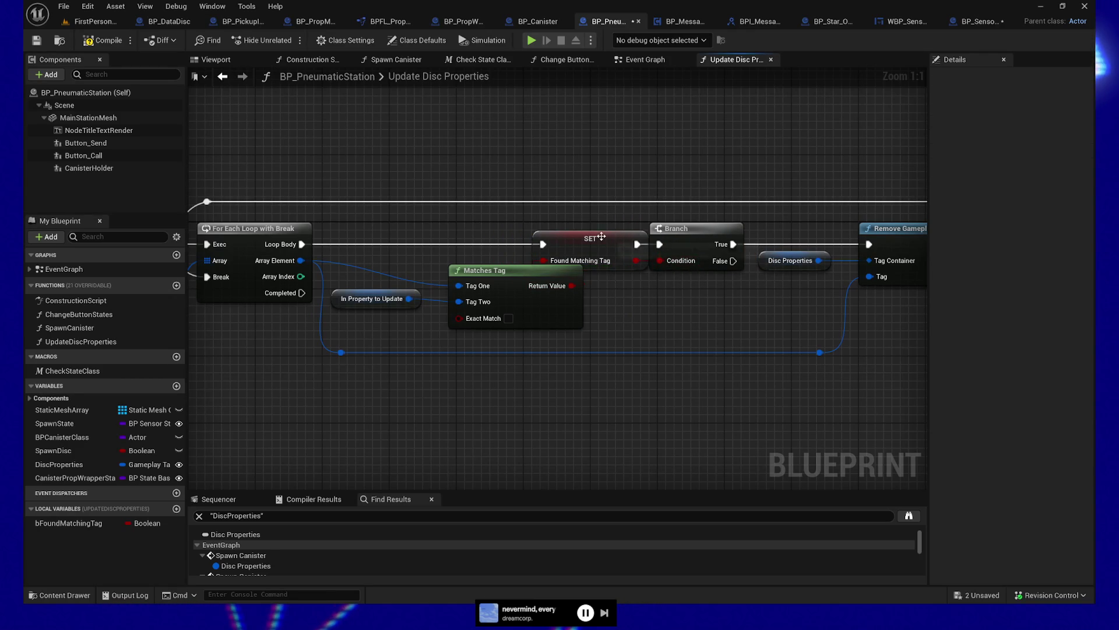
drag(601, 236, 592, 236)
- Select all nodes downstream of the SET node and shift them right
drag(393, 271, 474, 331)
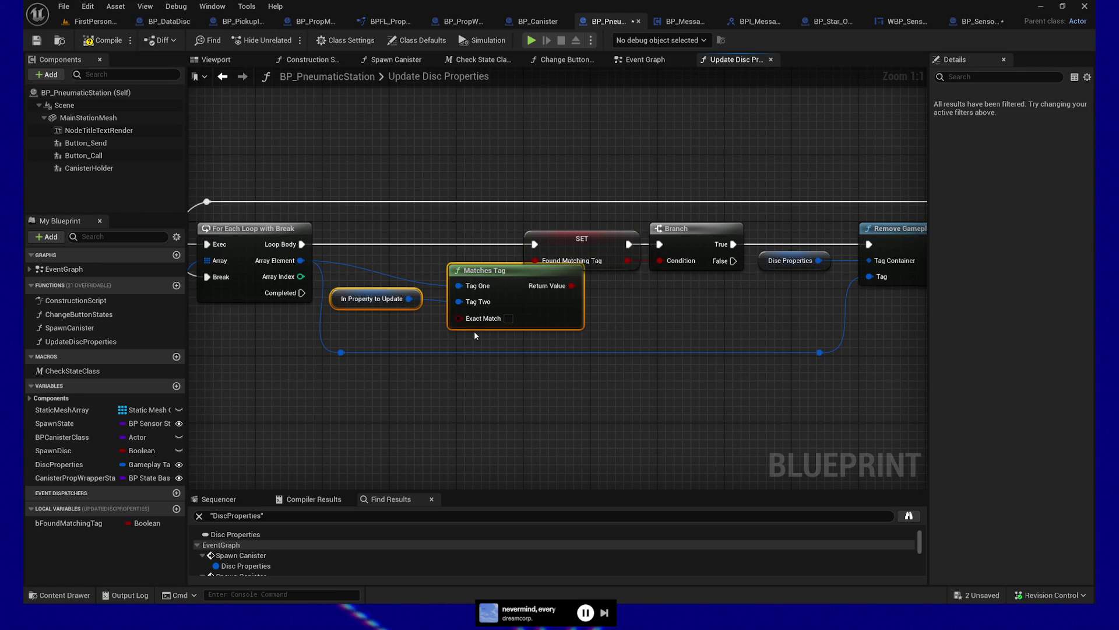
drag(481, 250, 752, 260)
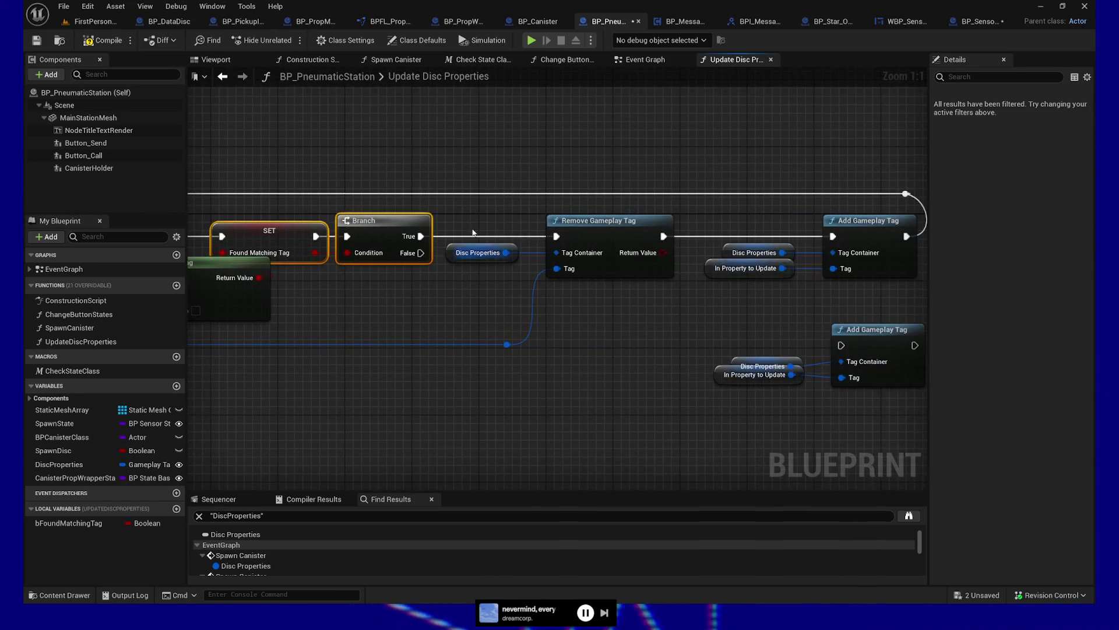
mouse_move(505, 154)
mouse_down()
mouse_move(895, 412)
mouse_move(918, 414)
mouse_up()
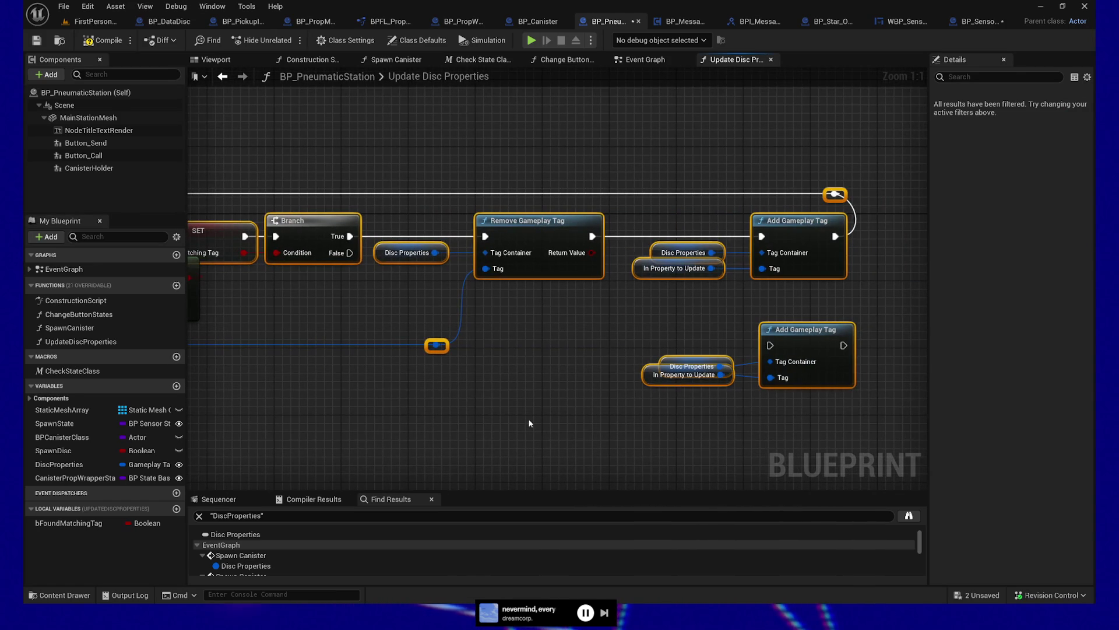
key(Right)
key(Right)
key(Right)
drag(624, 378, 659, 400)
mouse_move(514, 313)
mouse_down()
mouse_move(537, 338)
mouse_move(383, 350)
mouse_move(727, 308)
mouse_up()
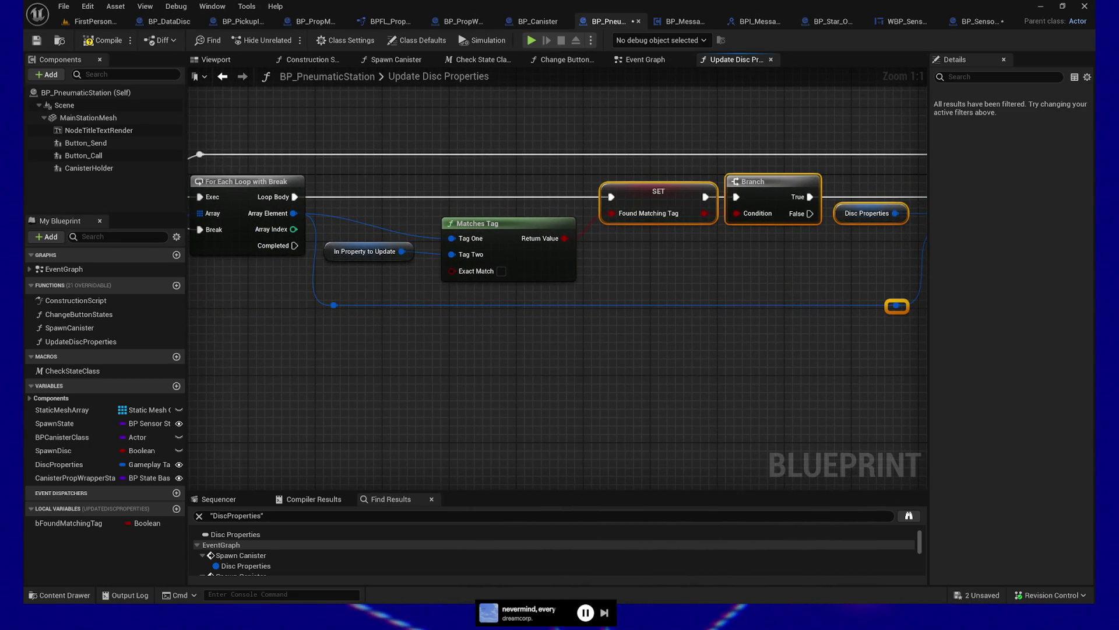
drag(621, 366, 645, 379)
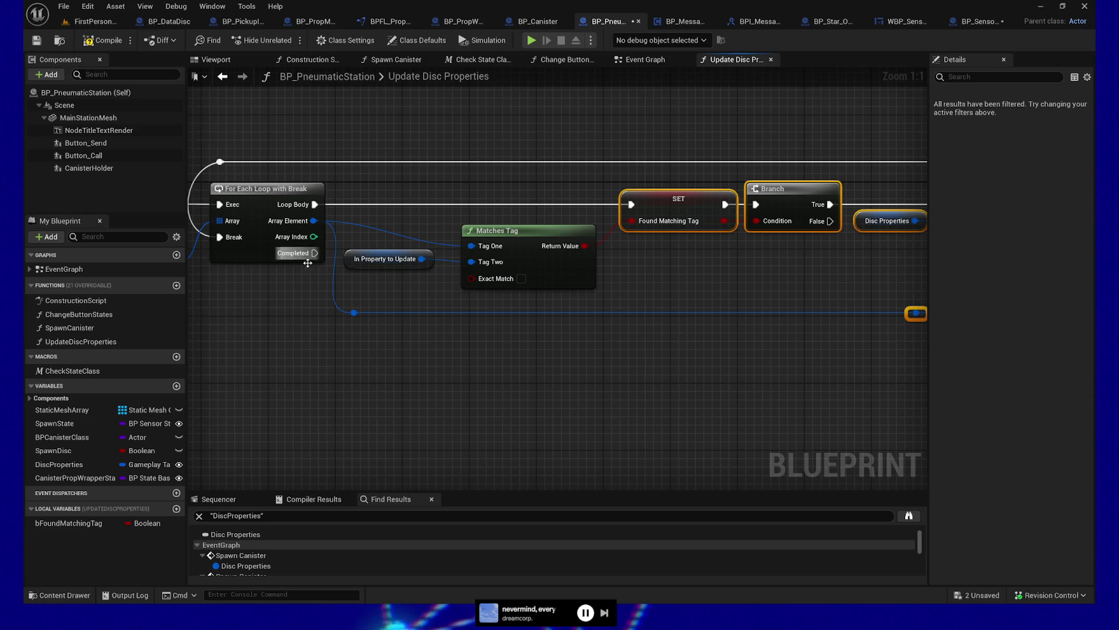
drag(520, 367, 567, 367)
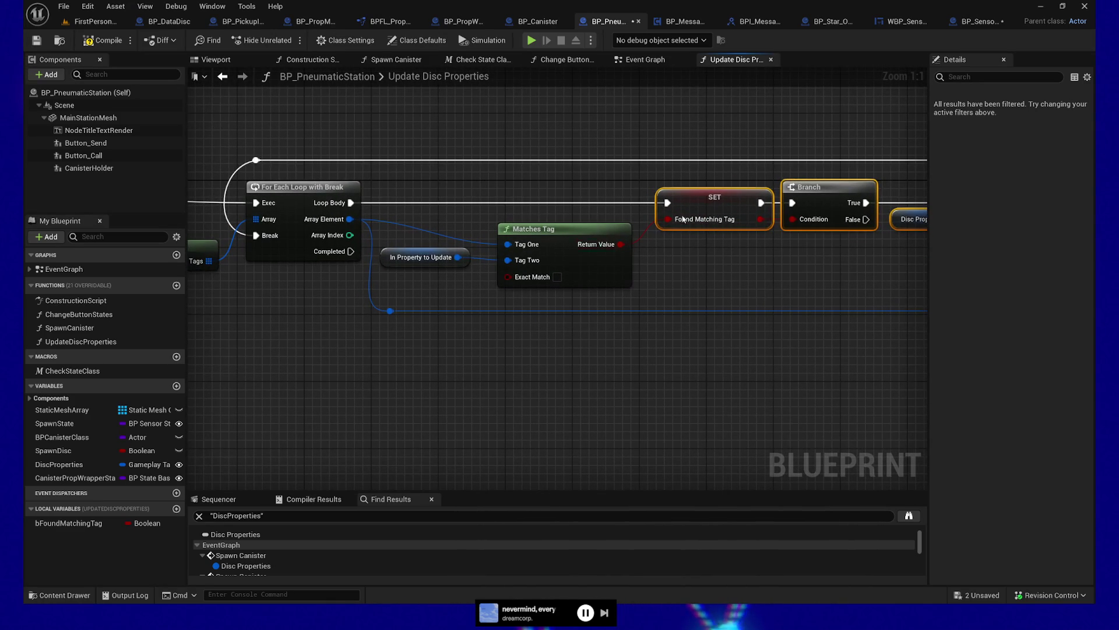
mouse_move(500, 357)
mouse_down()
mouse_move(299, 332)
mouse_move(354, 311)
mouse_up()
- Add a Branch on Found Matching Tag and wire the loop's Completed output into it
scroll(395, 330, down, 2)
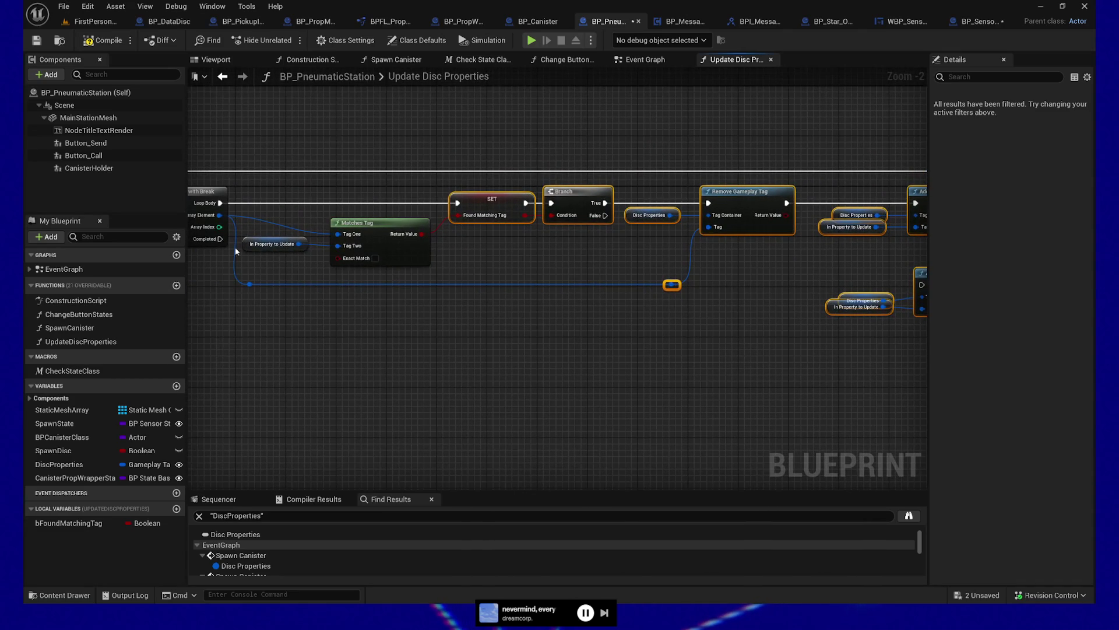
mouse_move(216, 241)
mouse_down()
mouse_move(232, 312)
mouse_move(917, 287)
mouse_move(561, 309)
mouse_move(582, 307)
mouse_up()
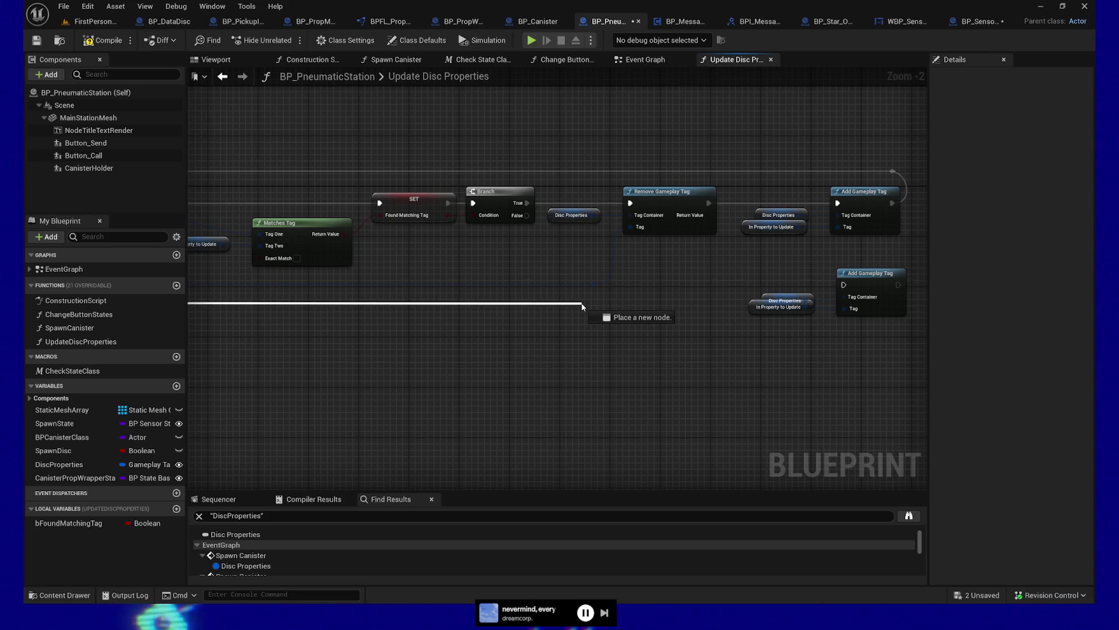
mouse_move(582, 306)
mouse_down()
mouse_move(459, 341)
mouse_move(345, 327)
mouse_up()
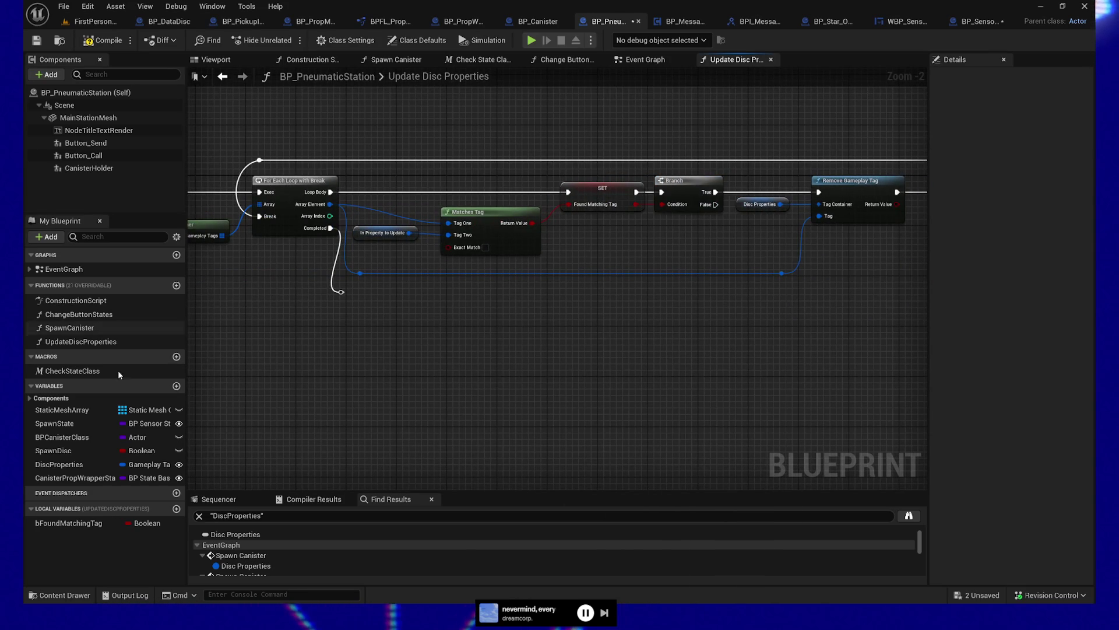
mouse_move(68, 523)
mouse_down()
mouse_move(702, 348)
mouse_move(721, 329)
mouse_up()
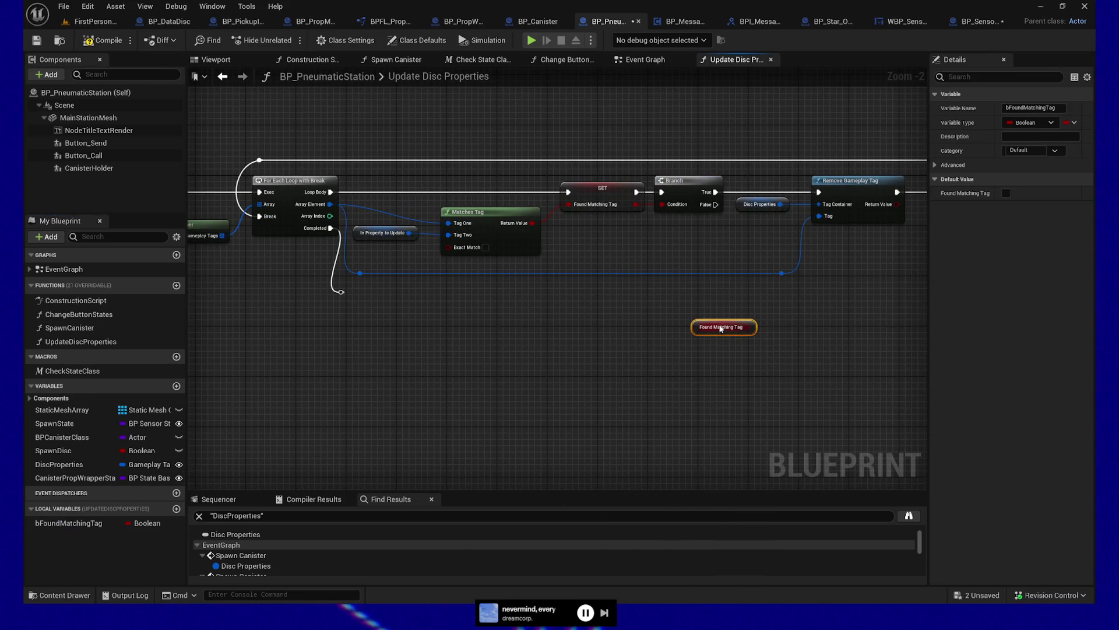
click(770, 310)
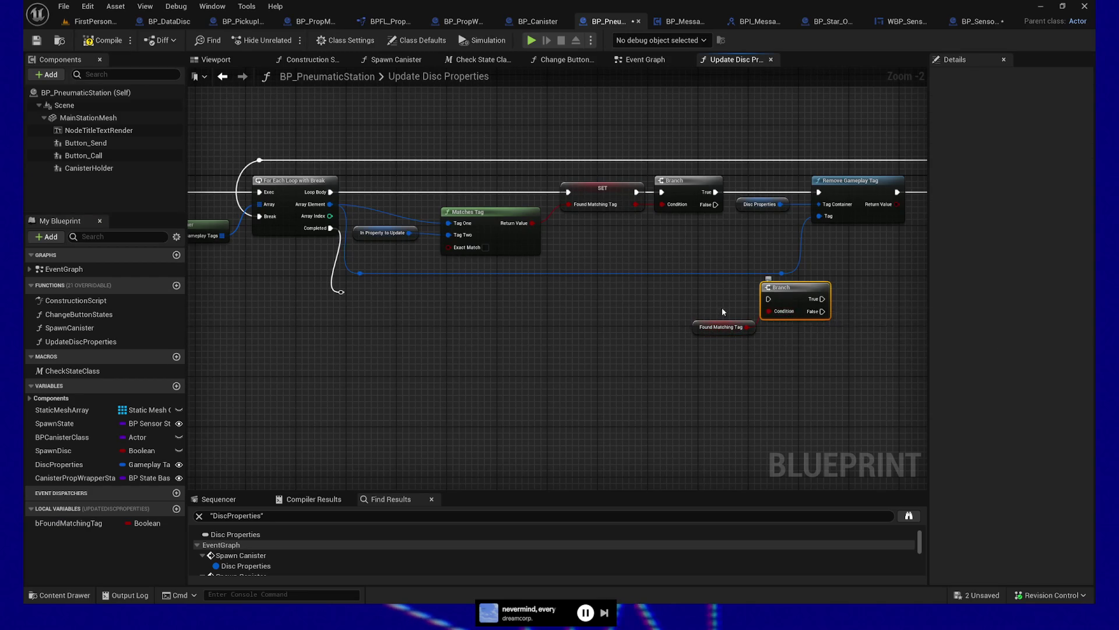
drag(252, 306, 680, 313)
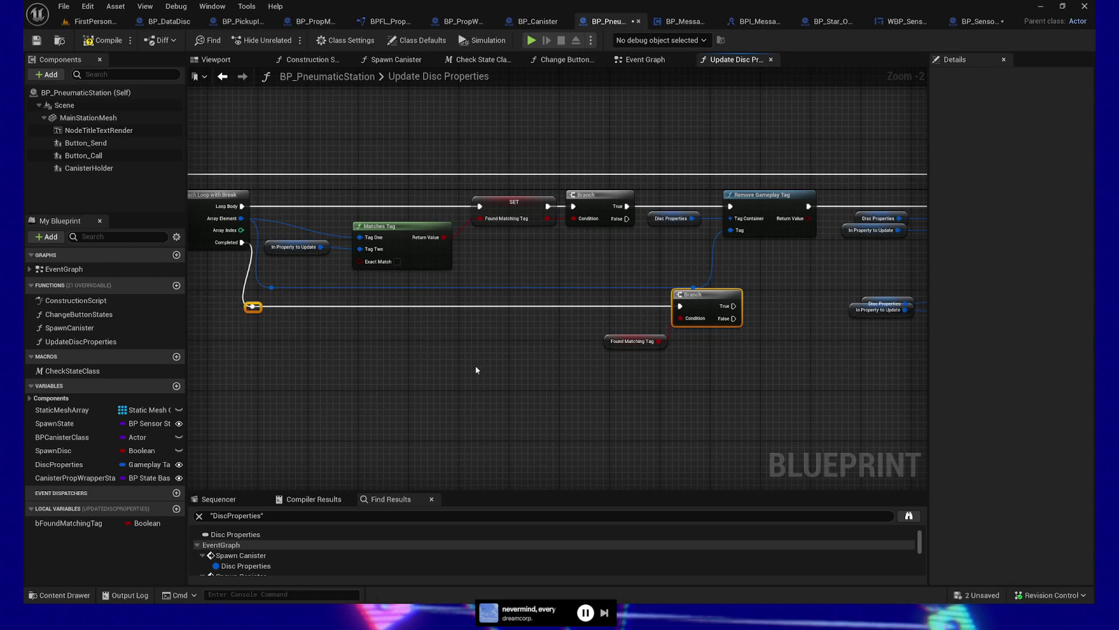
- Add reroute points on the exec wire into the Branch and straighten it
drag(740, 384, 397, 310)
double_click(252, 306)
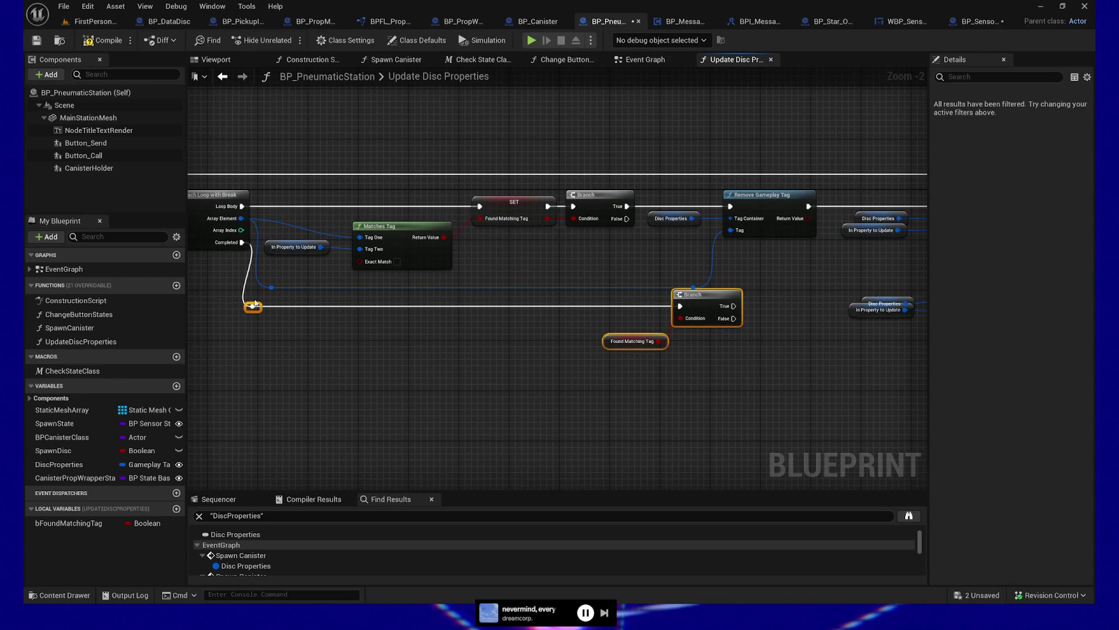
click(271, 288)
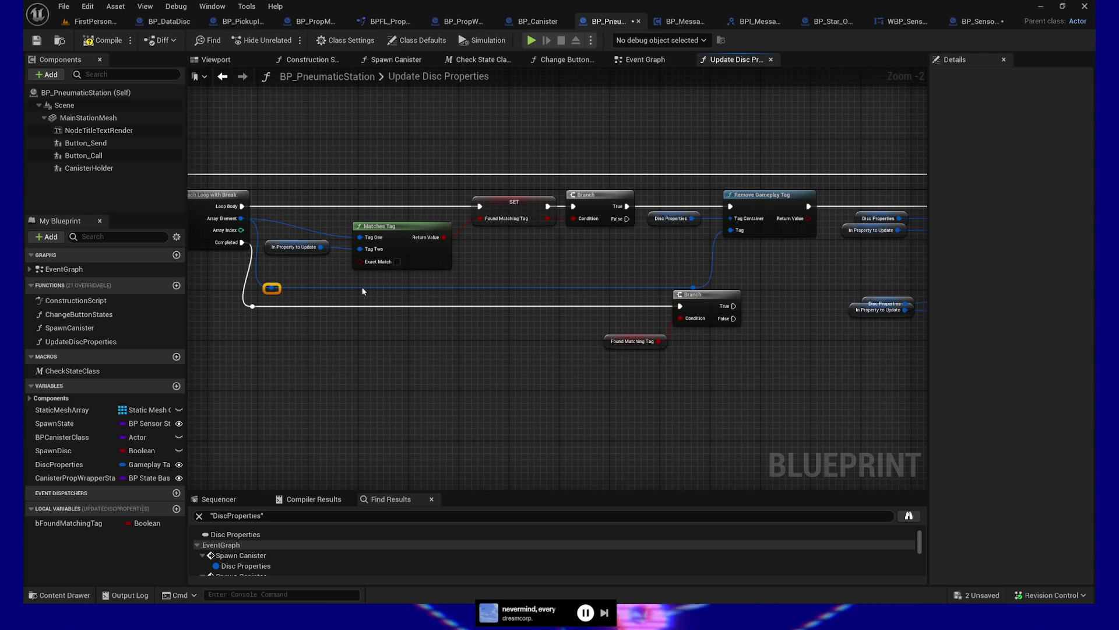
double_click(694, 287)
scroll(712, 379, down, 1)
scroll(487, 392, up, 1)
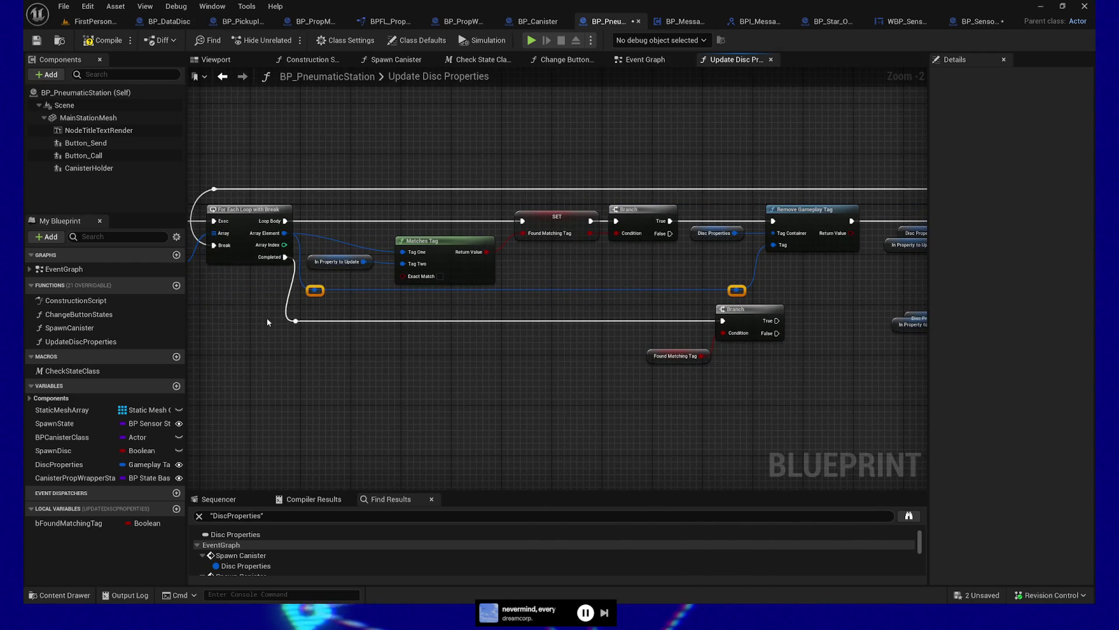
mouse_move(296, 321)
mouse_down()
mouse_move(314, 320)
mouse_move(325, 291)
mouse_up()
click(315, 290)
- Wire the Branch's False output into the lower Add Gameplay Tag node
drag(649, 356, 451, 362)
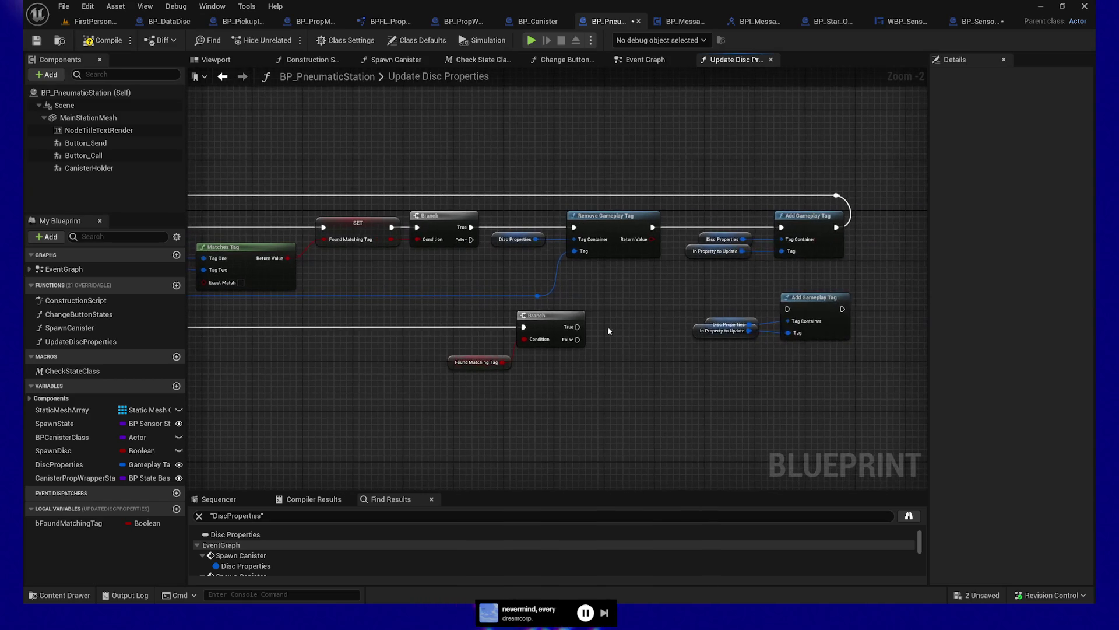
mouse_move(578, 340)
mouse_down()
mouse_move(788, 309)
mouse_move(807, 312)
mouse_move(807, 337)
mouse_up()
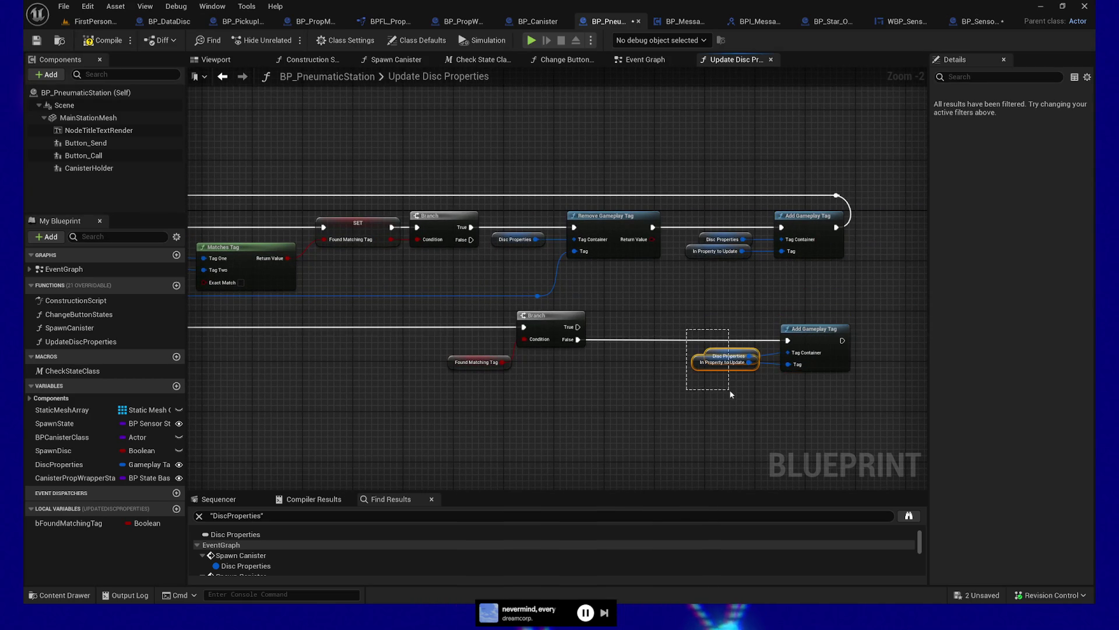
click(825, 338)
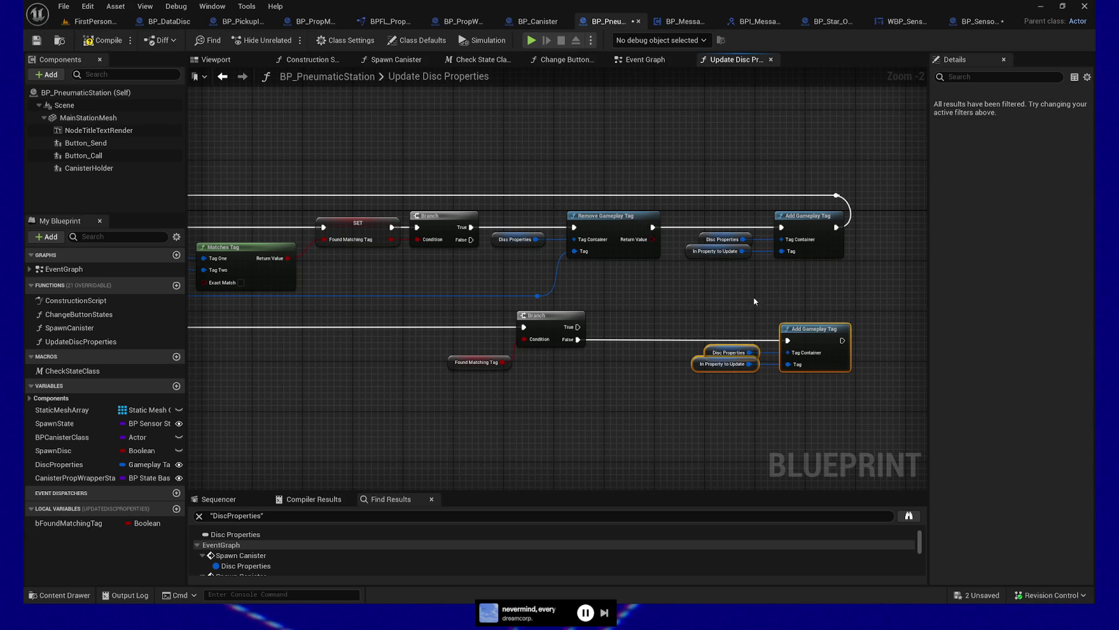
drag(695, 206, 740, 383)
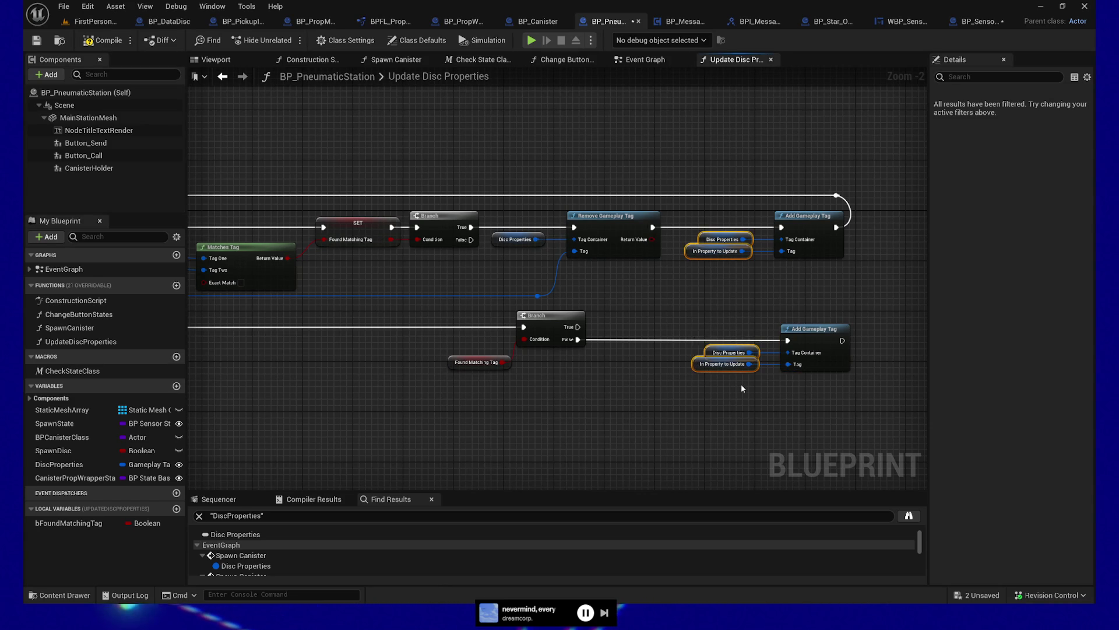
click(791, 227)
mouse_move(576, 431)
mouse_down()
mouse_move(722, 419)
mouse_move(607, 407)
mouse_move(555, 423)
mouse_up()
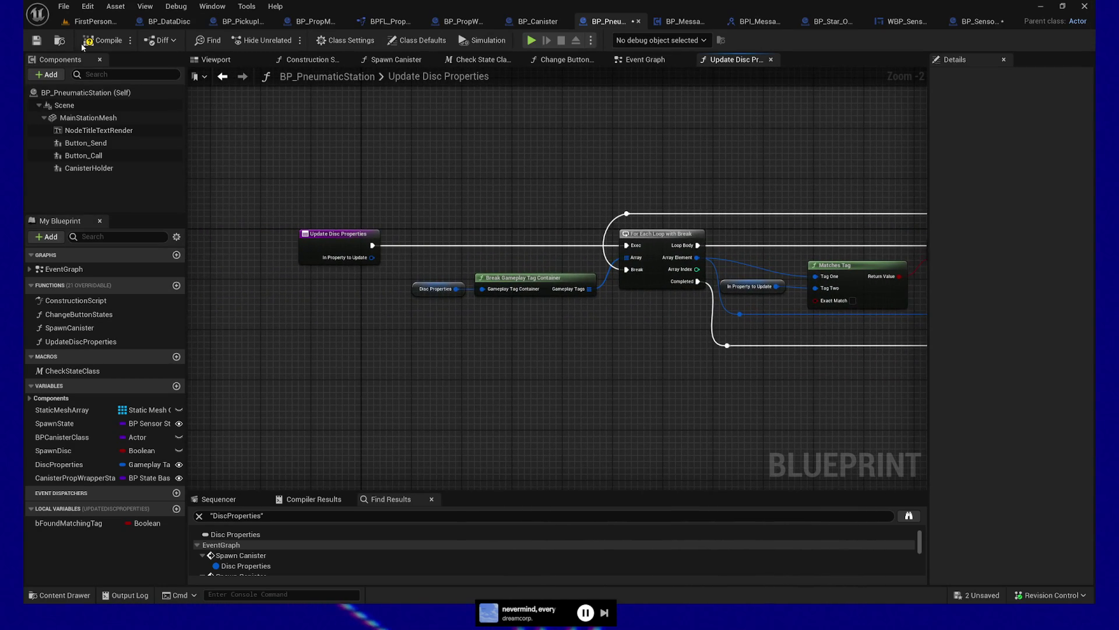
- In the Event Graph, set the DiscProperties default value to Properties.DiscState.Raw
click(655, 61)
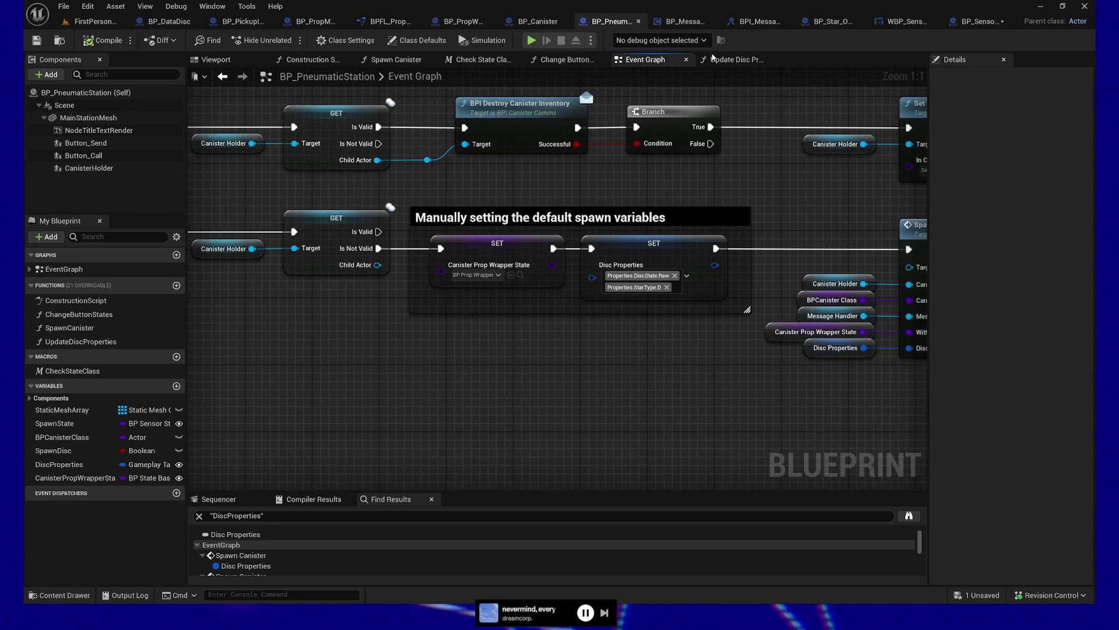
click(752, 59)
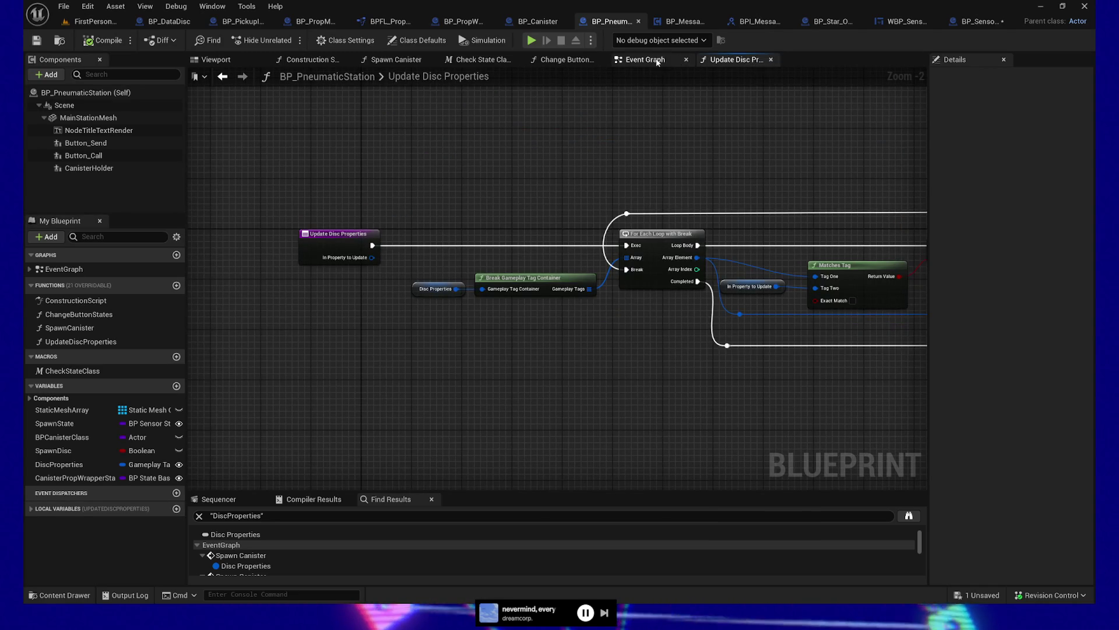
click(660, 58)
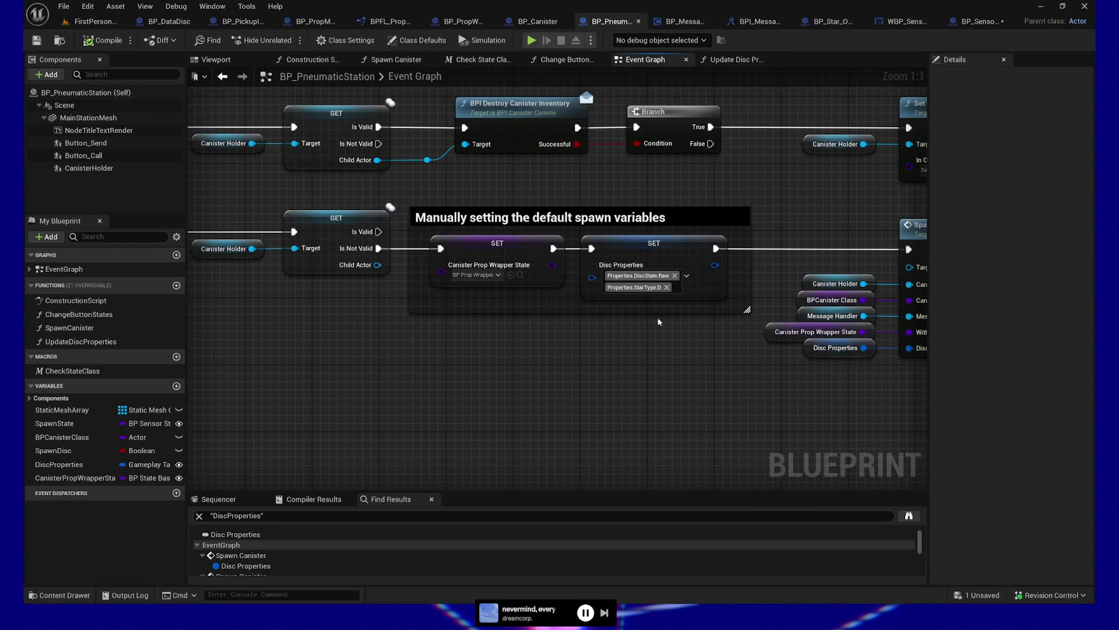
drag(651, 298, 572, 324)
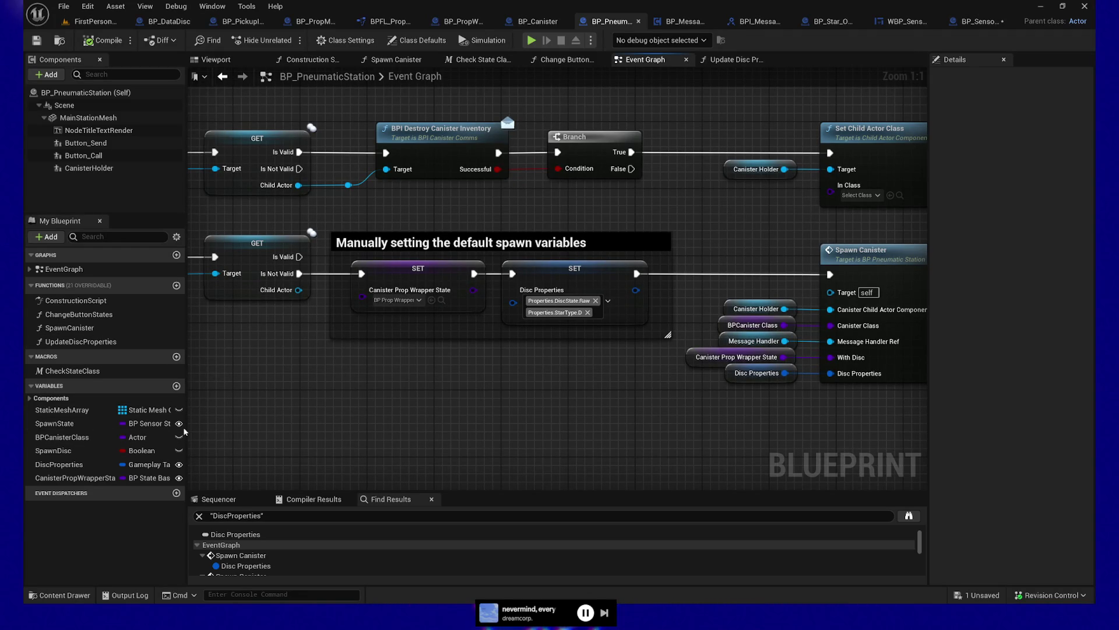
click(62, 463)
click(1018, 279)
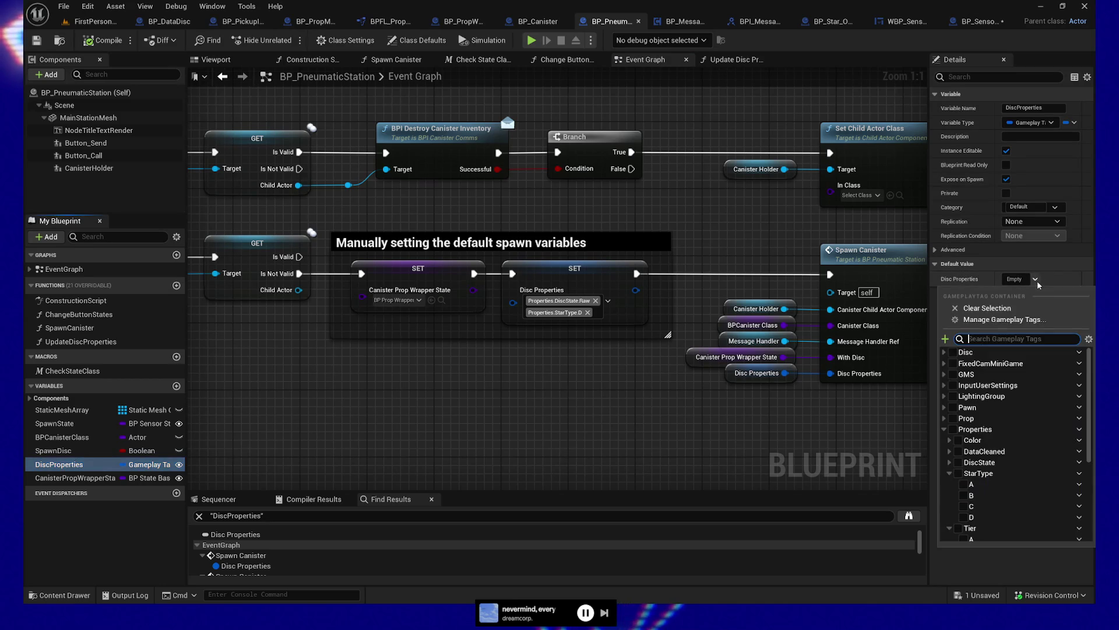
click(952, 463)
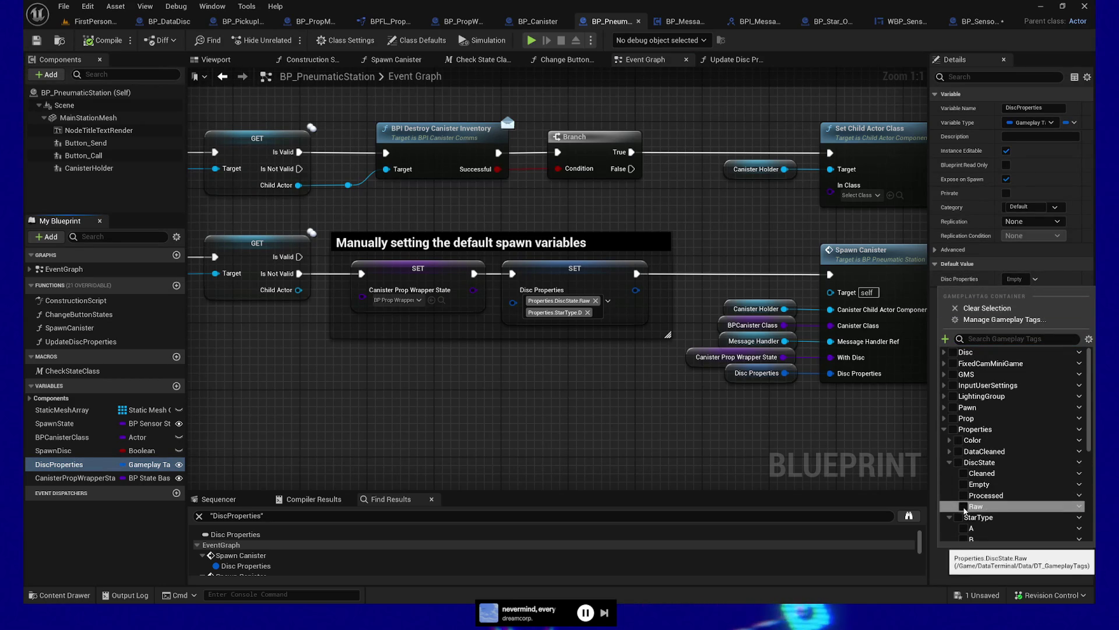
click(963, 506)
click(949, 461)
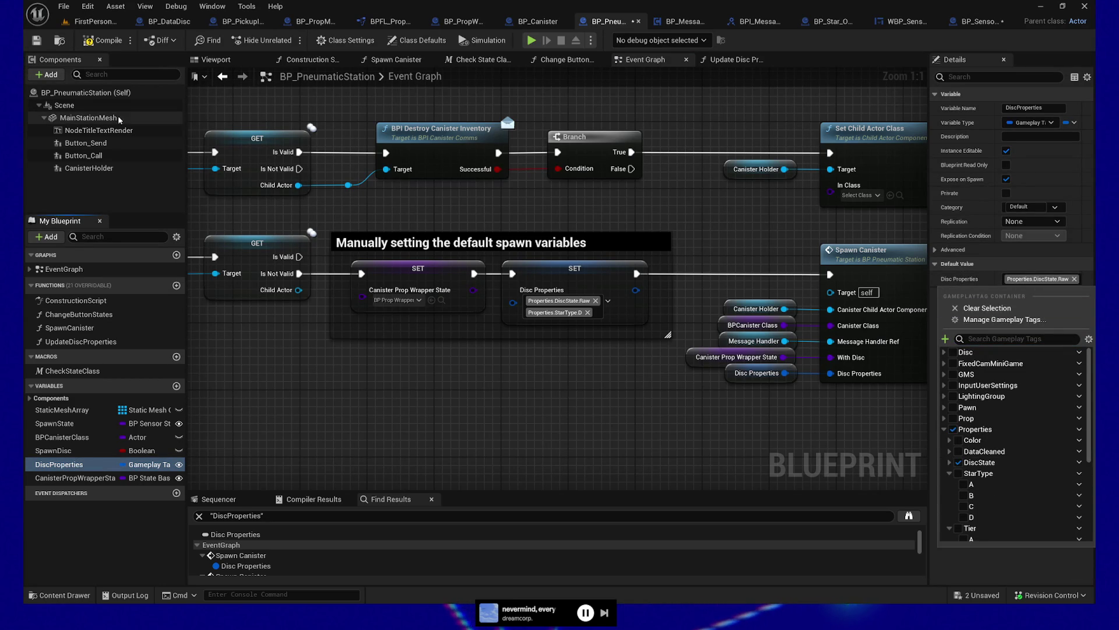
click(95, 39)
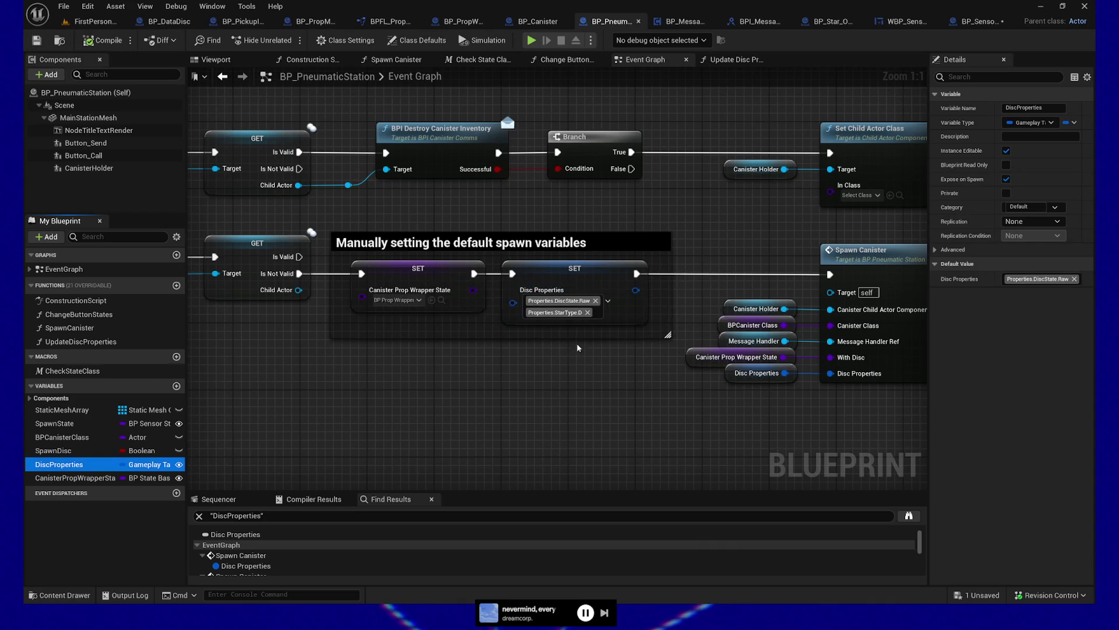
- Wire the first SET directly into Spawn Canister, move the Disc Properties SET below, and save
drag(474, 274, 830, 274)
mouse_move(583, 273)
mouse_down()
mouse_move(573, 358)
mouse_move(551, 353)
mouse_move(547, 364)
mouse_up()
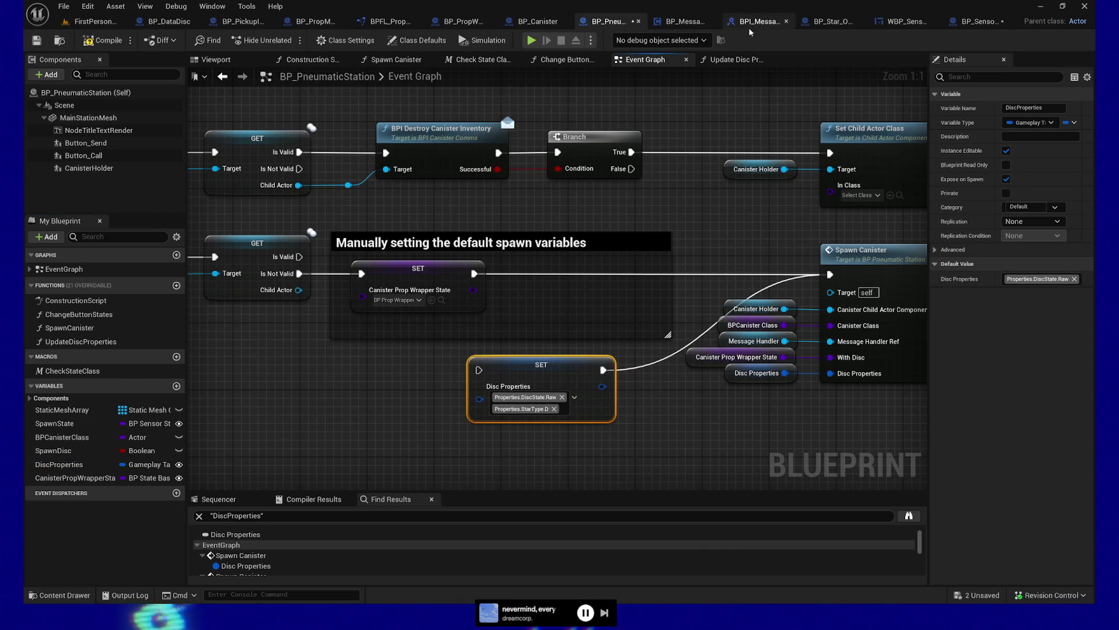
click(36, 40)
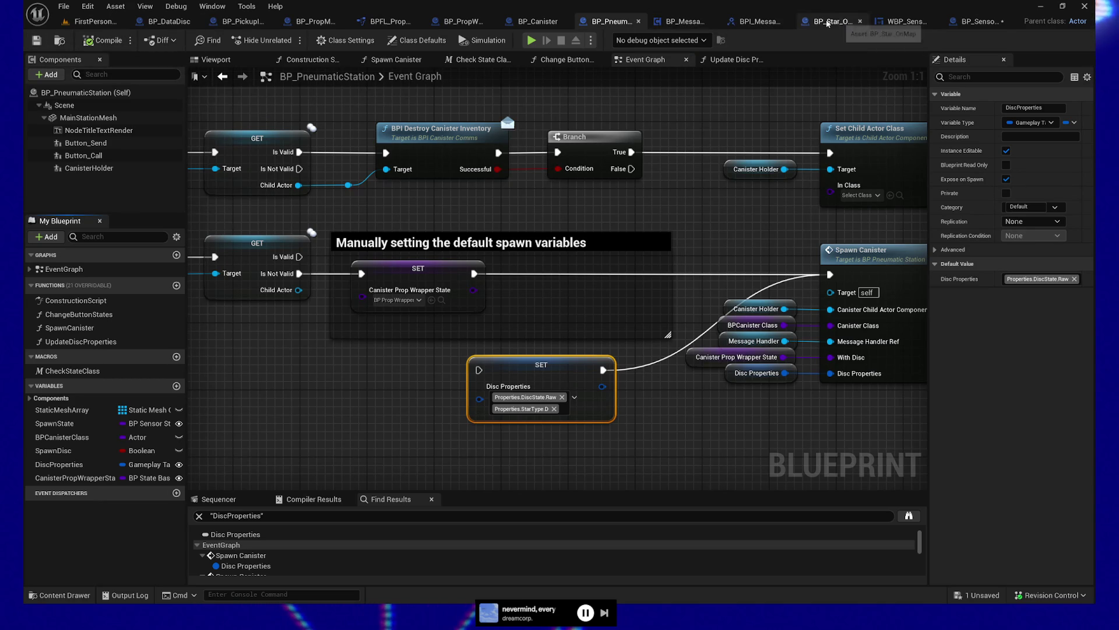
click(542, 22)
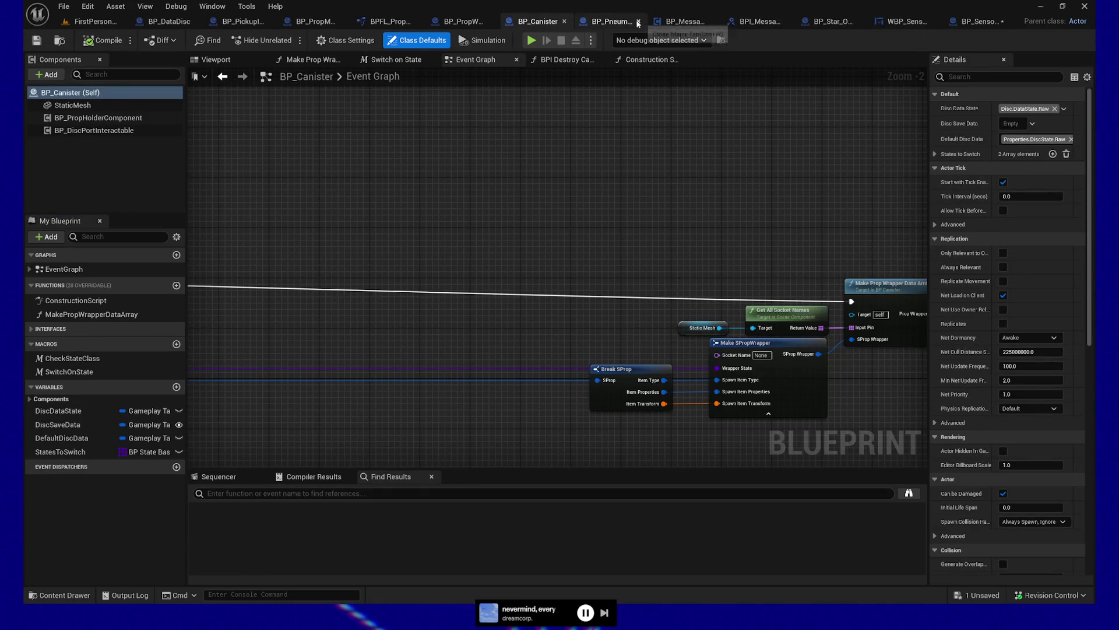
- In BP_SensorBundleController, connect Star Type to Update Disc Properties' In Property to Update and straighten the wire
click(634, 22)
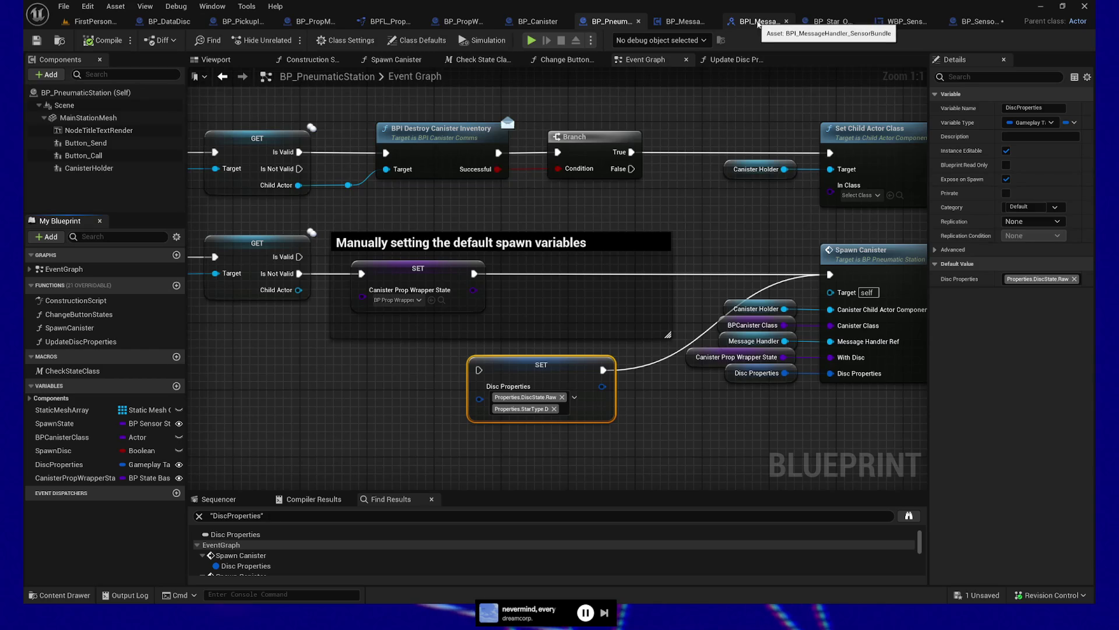
click(980, 22)
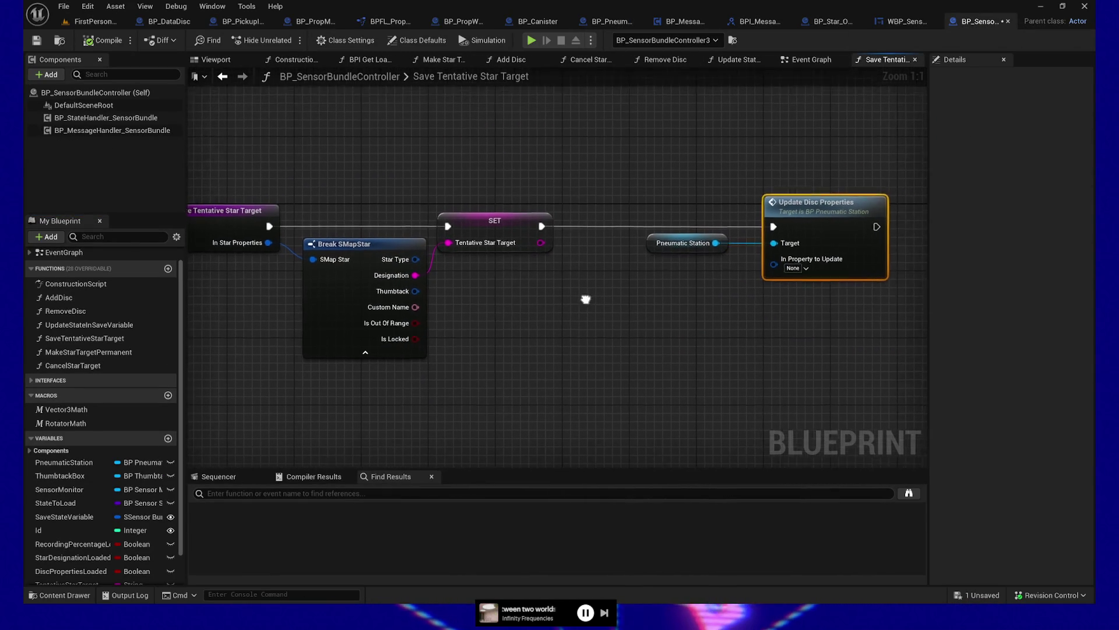
mouse_move(394, 258)
mouse_down()
mouse_move(424, 274)
mouse_move(758, 271)
mouse_move(746, 275)
mouse_up()
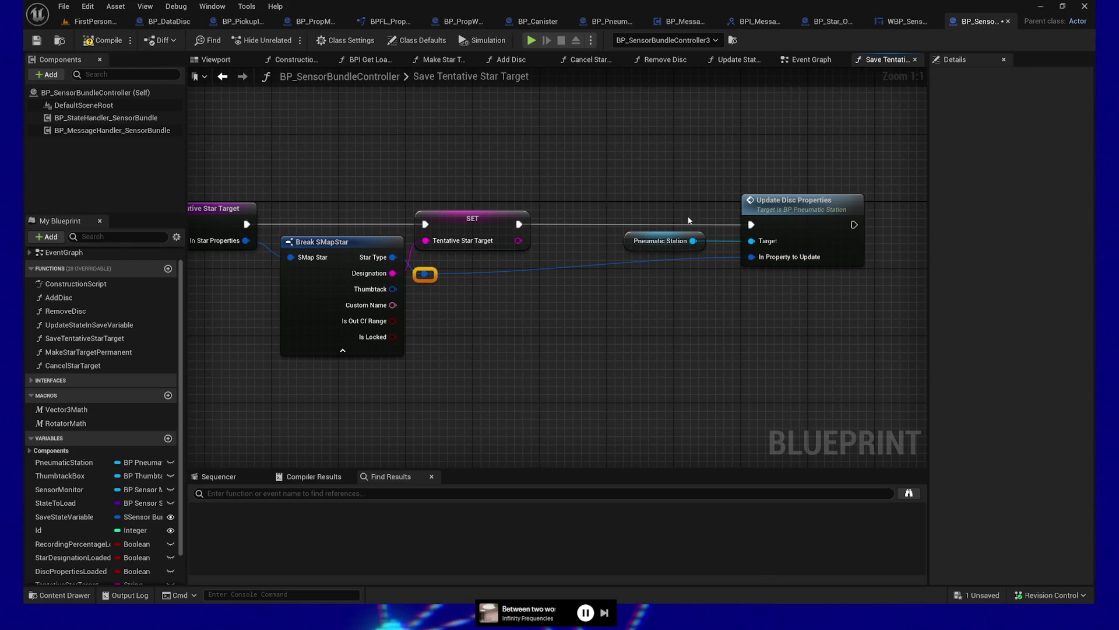
shift+click(785, 213)
key(q)
- Compile and save BP_SensorBundleController
click(104, 43)
click(36, 41)
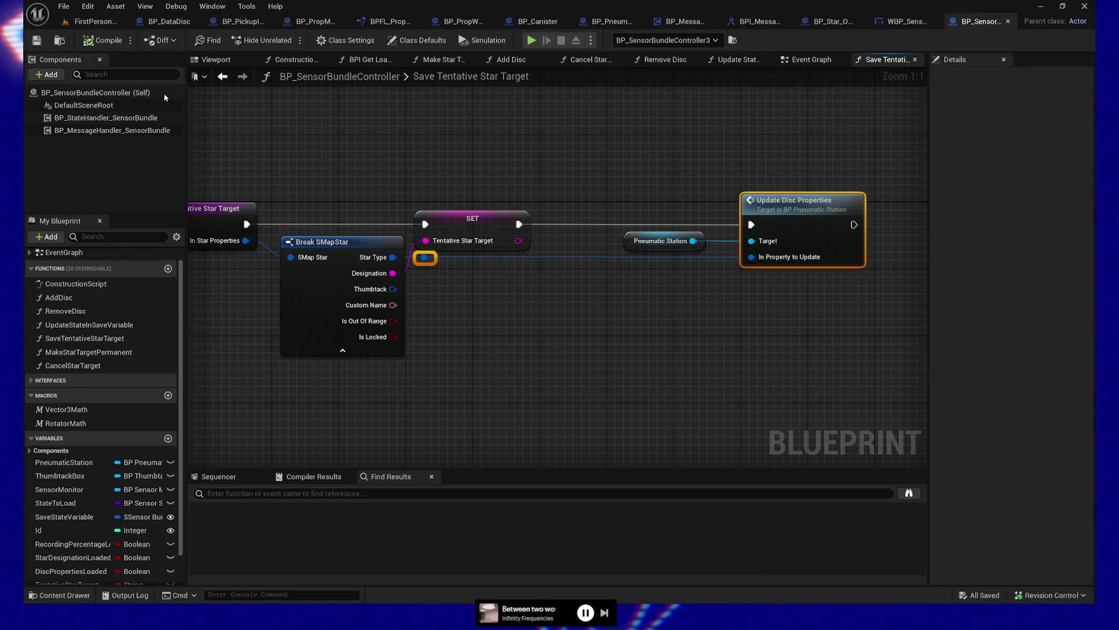
click(88, 25)
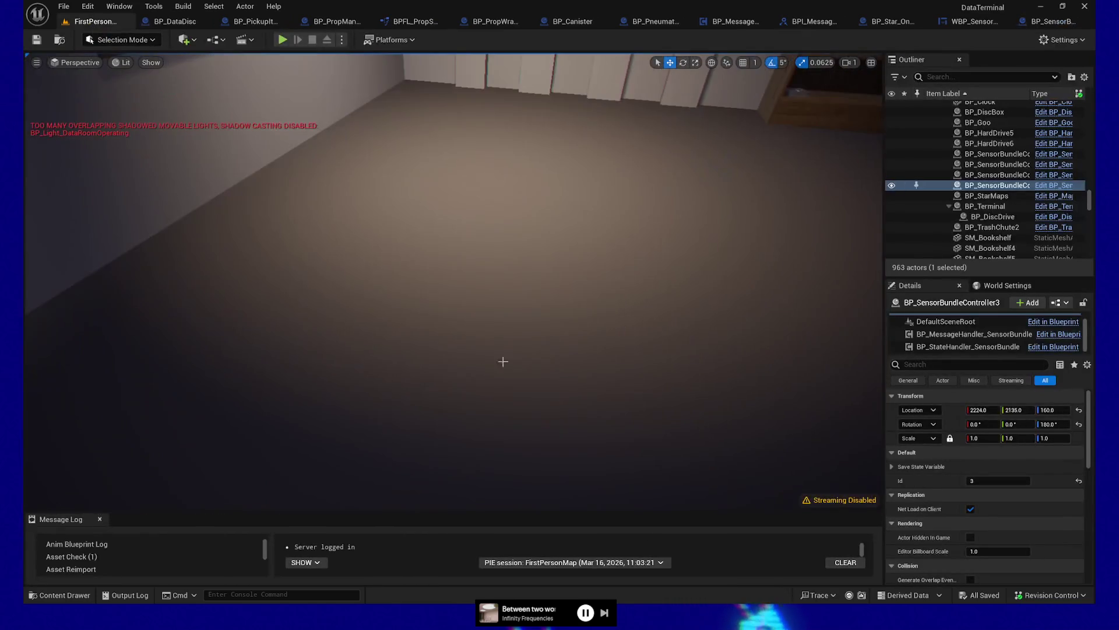
- Start play-testing from the floor spot and pick up the No Data disc from the bookshelf
right_click(473, 383)
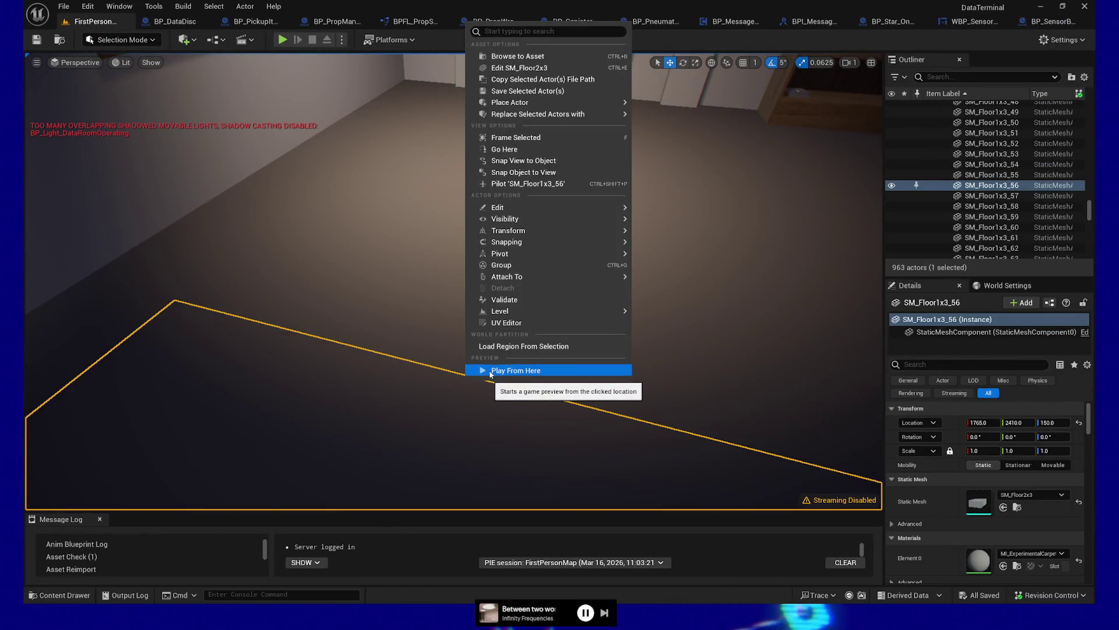
click(484, 370)
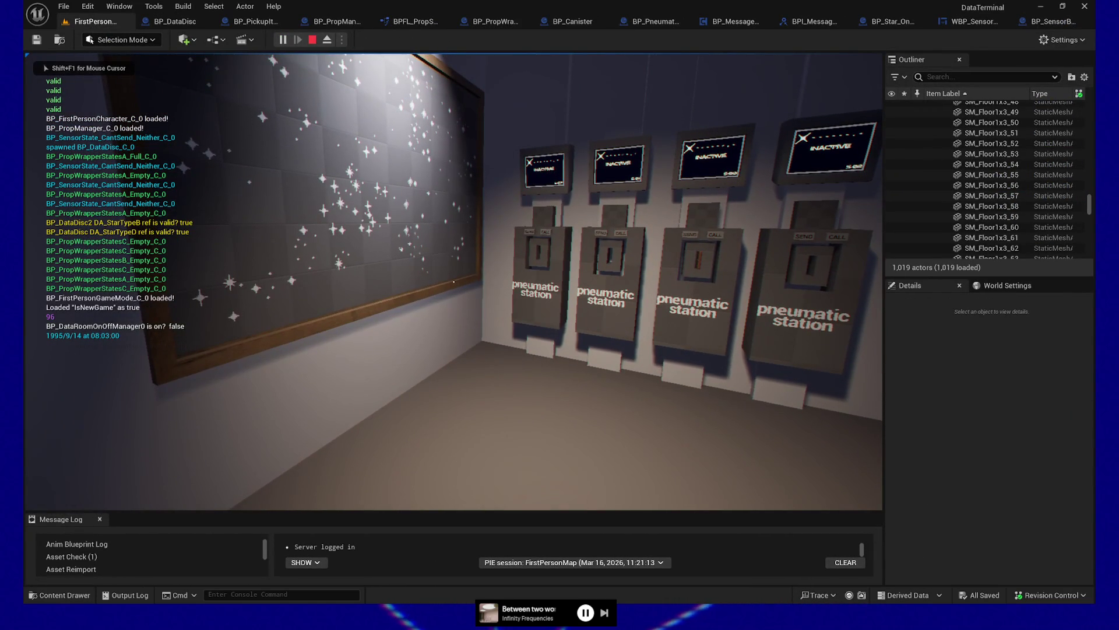
key(s)
key(w)
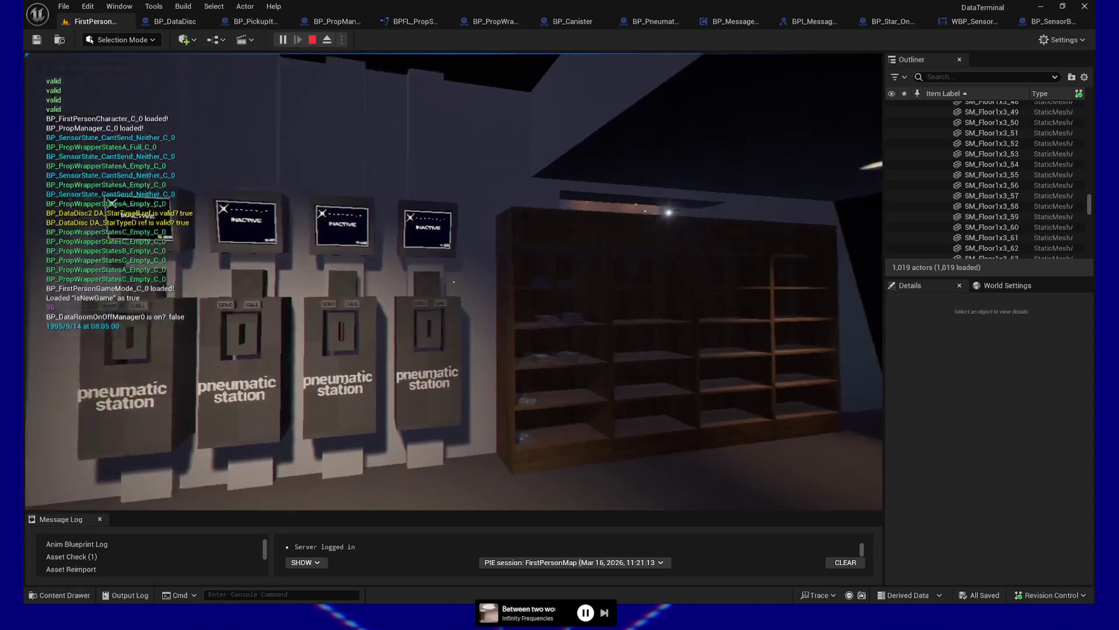
key(e)
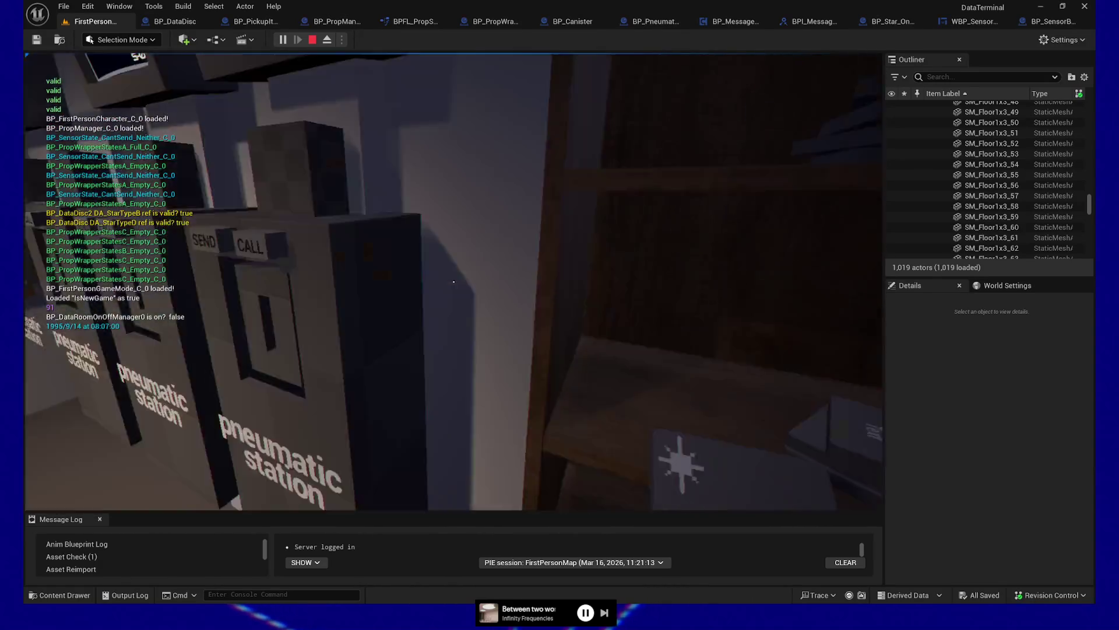
- Insert the disc into a pneumatic station and send it to star 0Y-2NG.7
key(w)
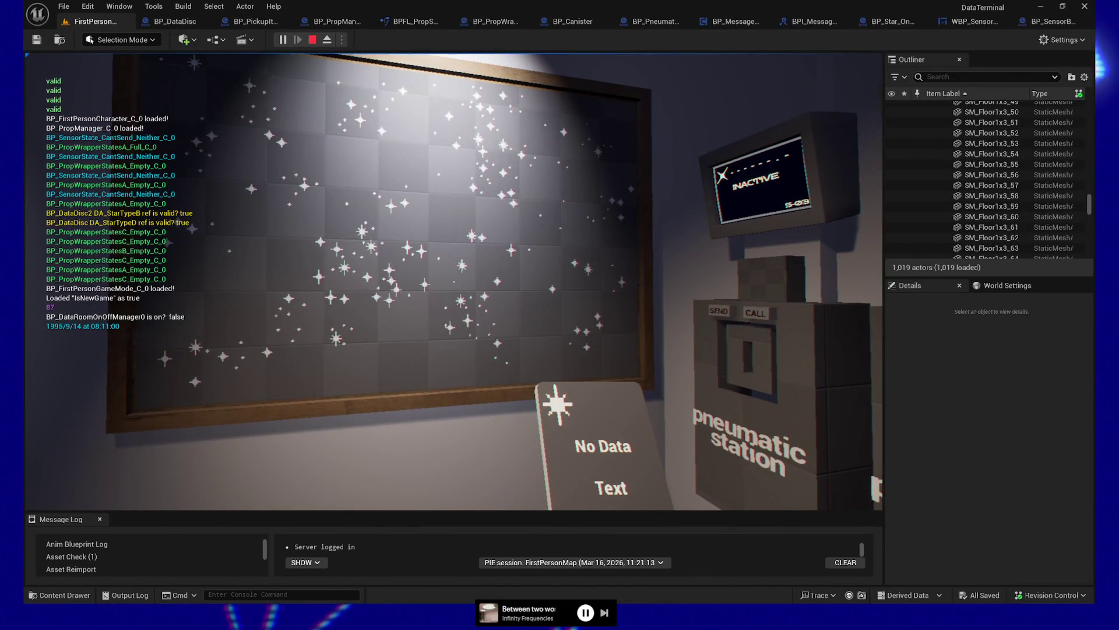
key(d)
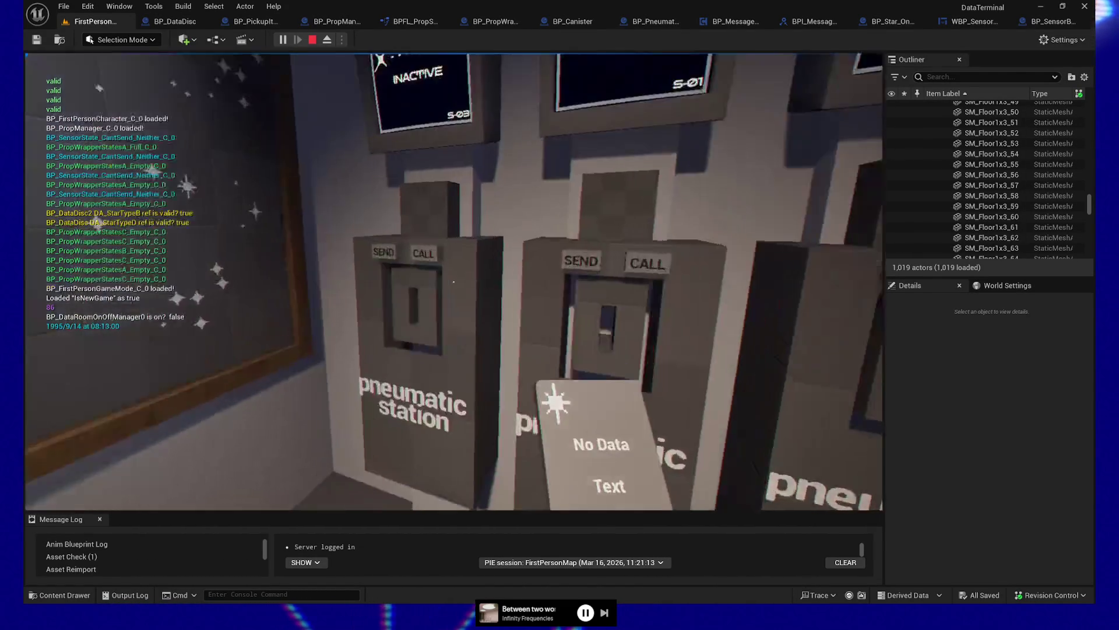
key(e)
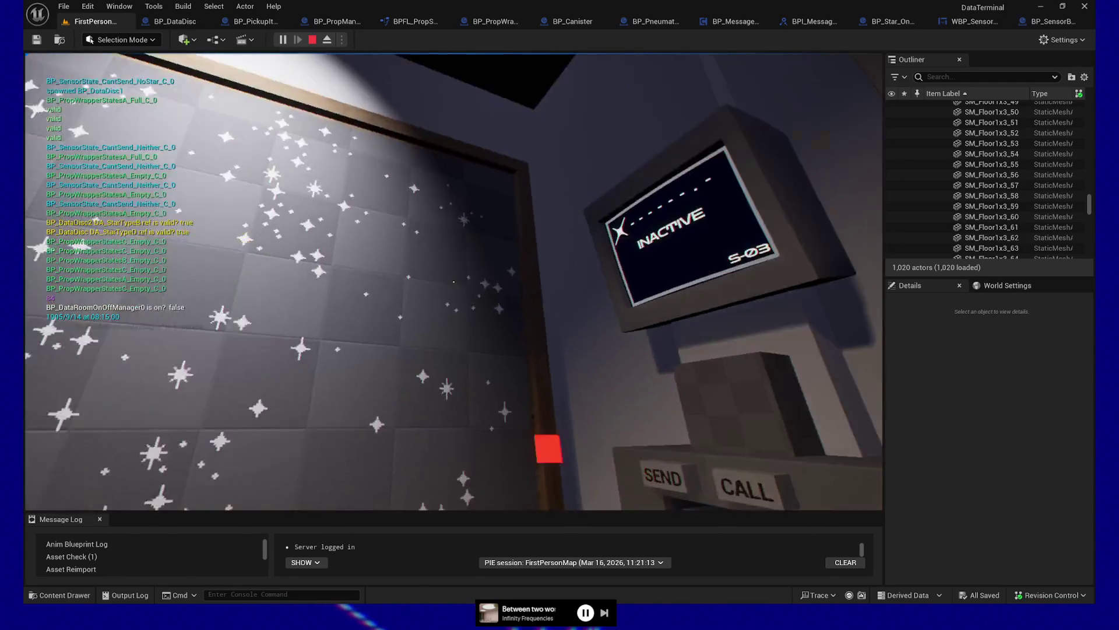
key(w)
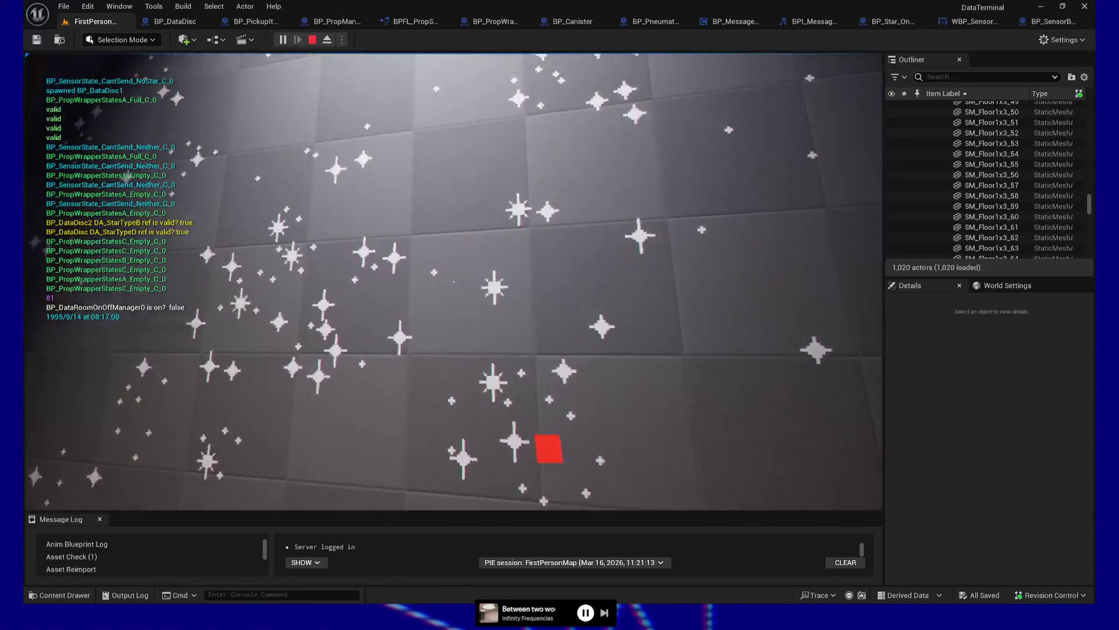
key(w)
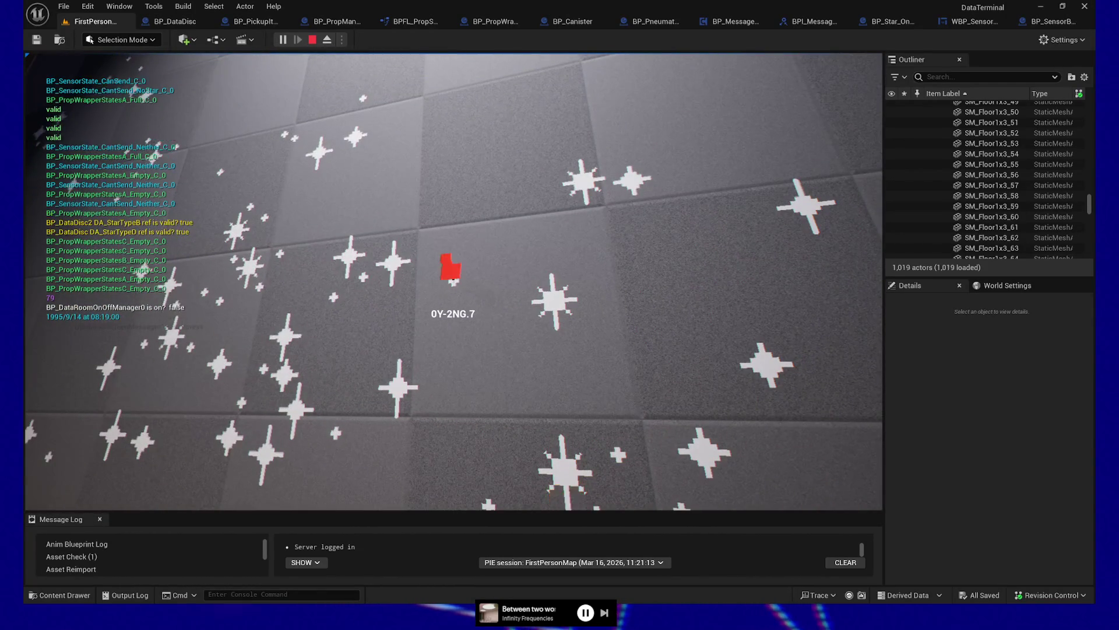
key(w)
key(e)
key(s)
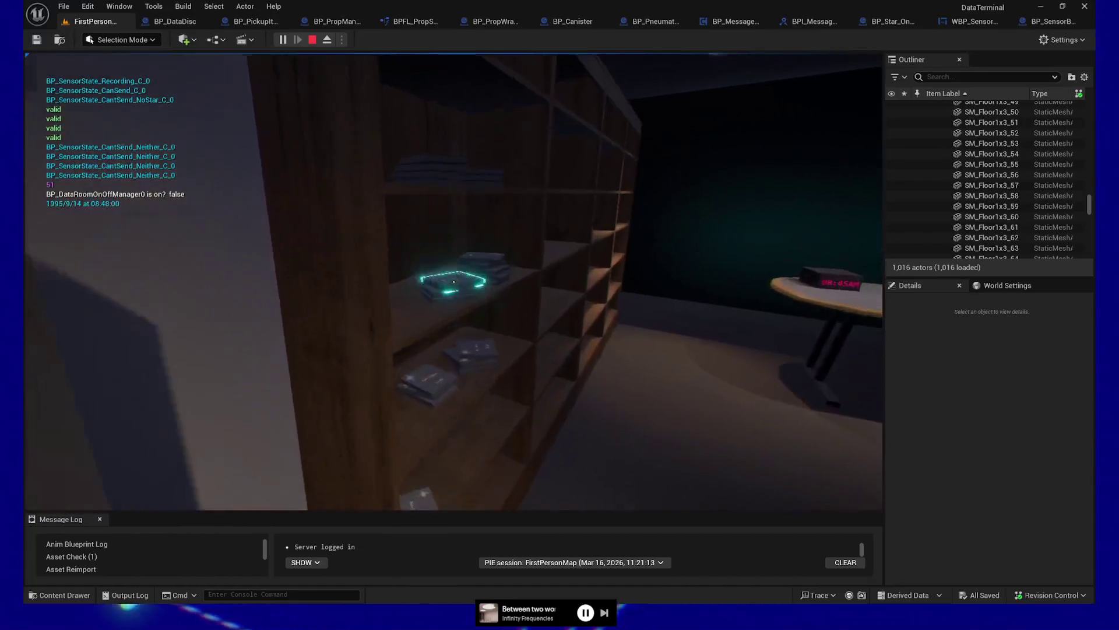
- Load a second No Data disc into the middle station, send it to star 0H-6L3.7, and pause the game
click(453, 282)
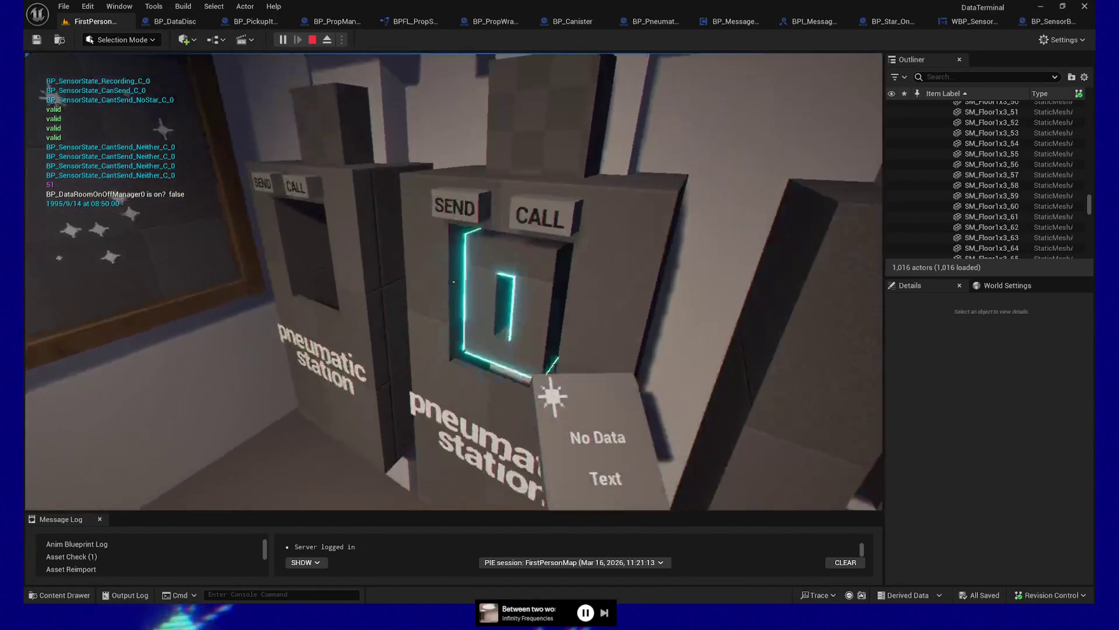
click(454, 282)
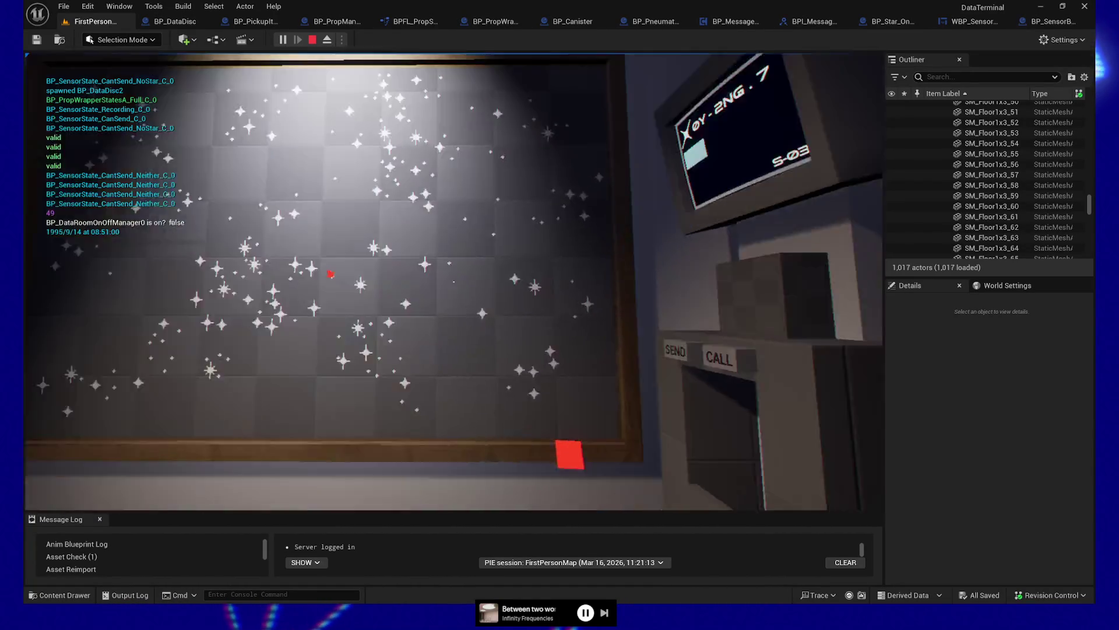
key(w)
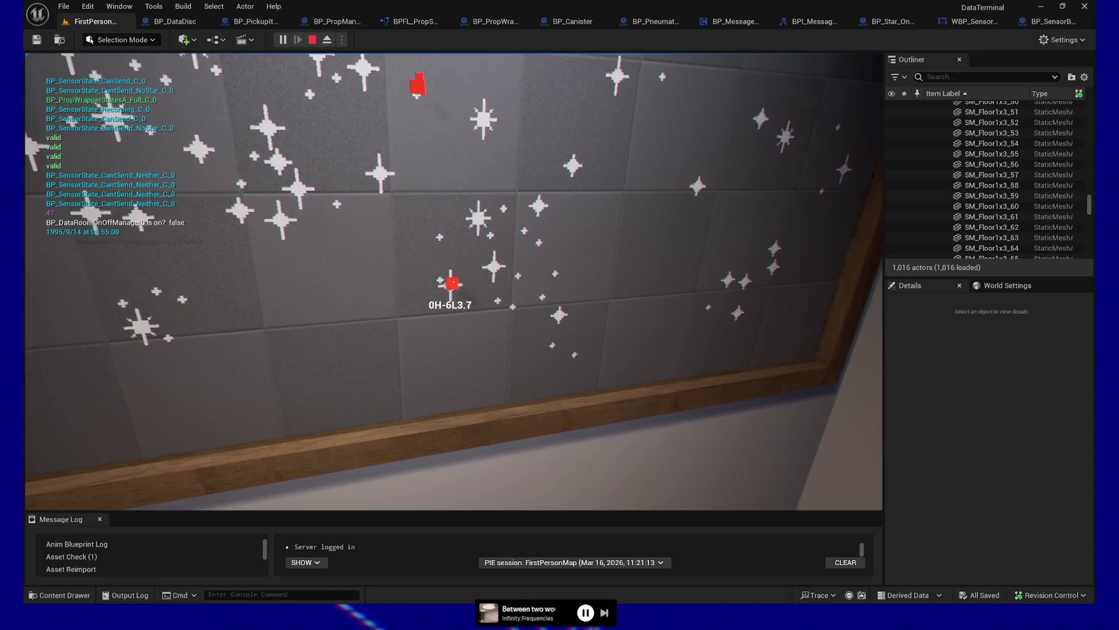
click(453, 281)
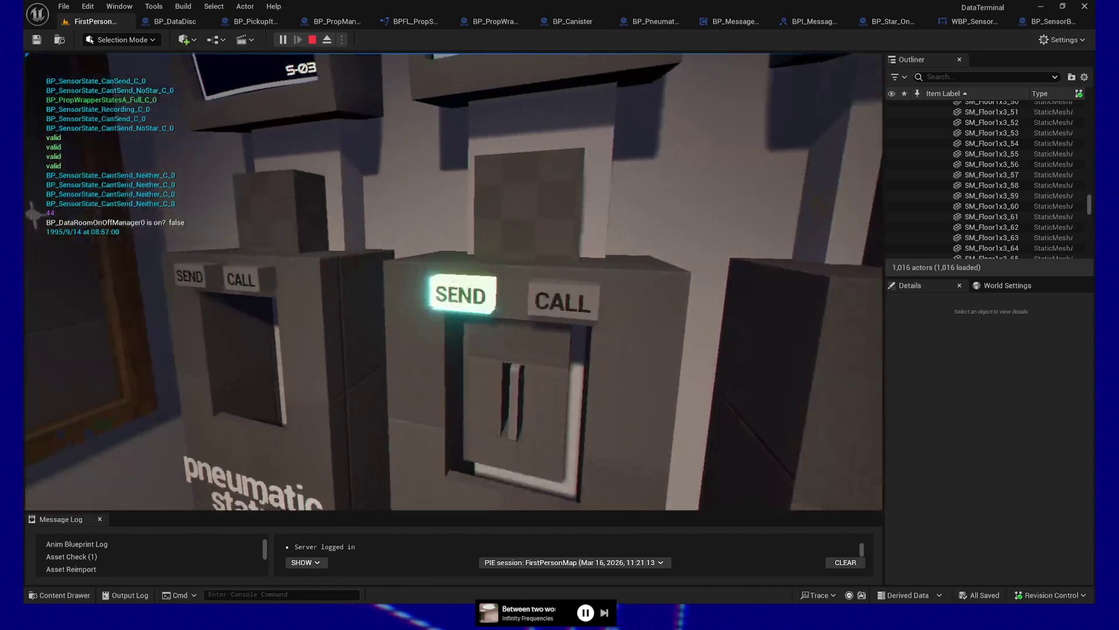
click(453, 281)
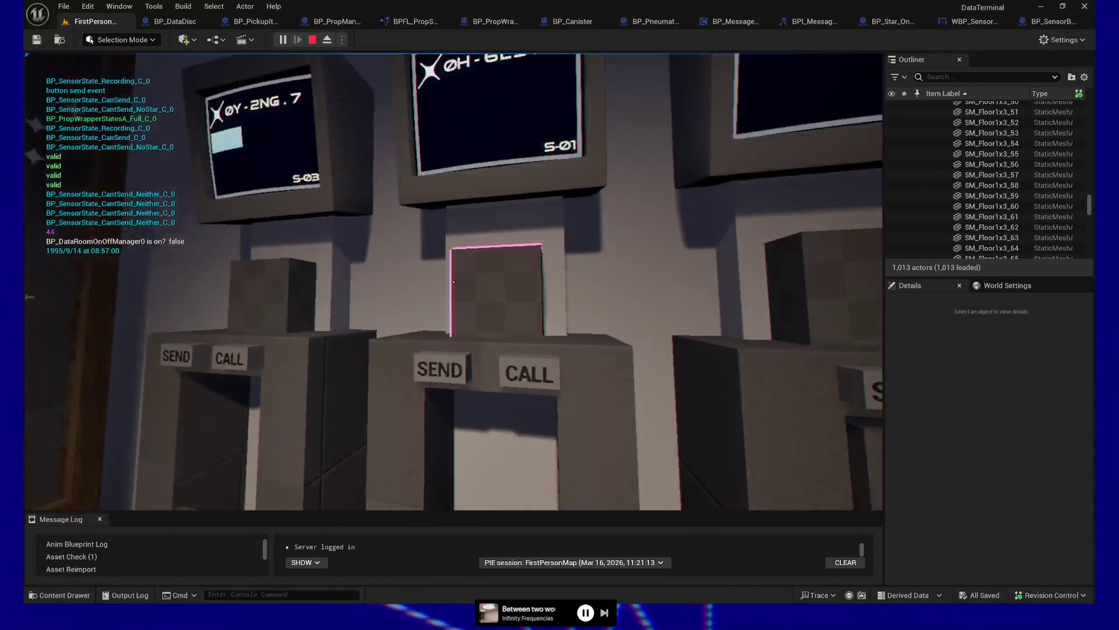
key(a)
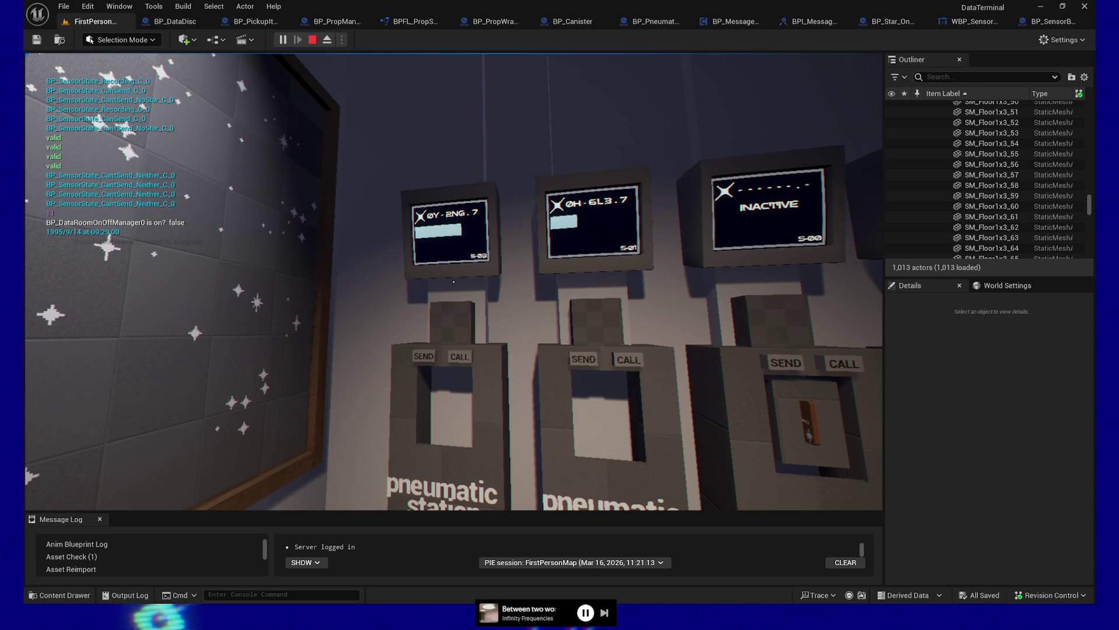
key(w)
key(Escape)
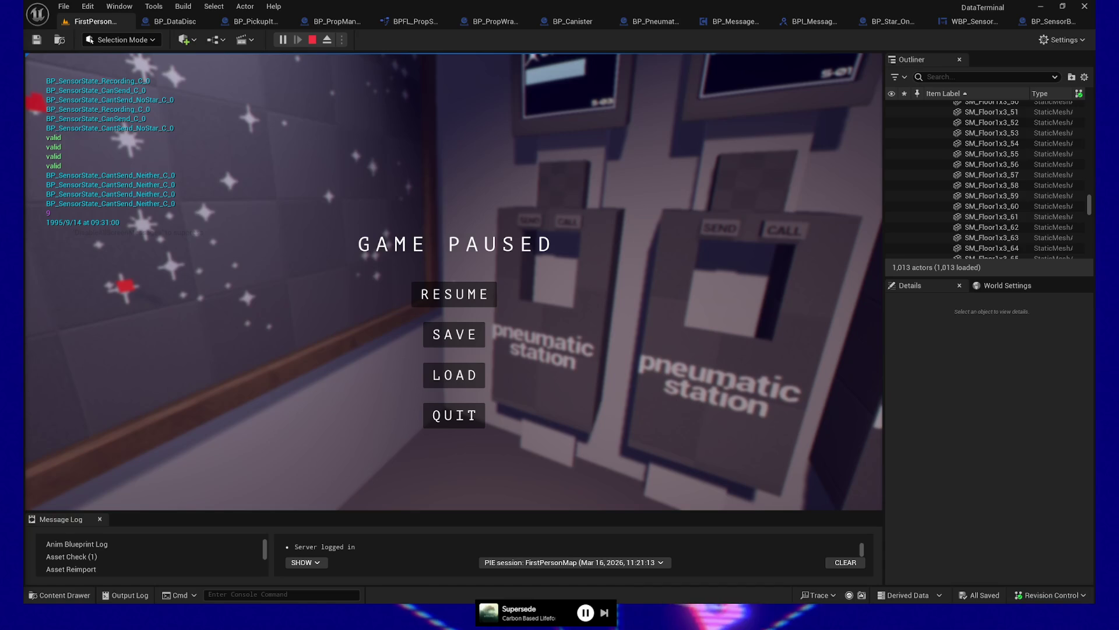
- Resume the game from the GAME PAUSED menu
click(415, 300)
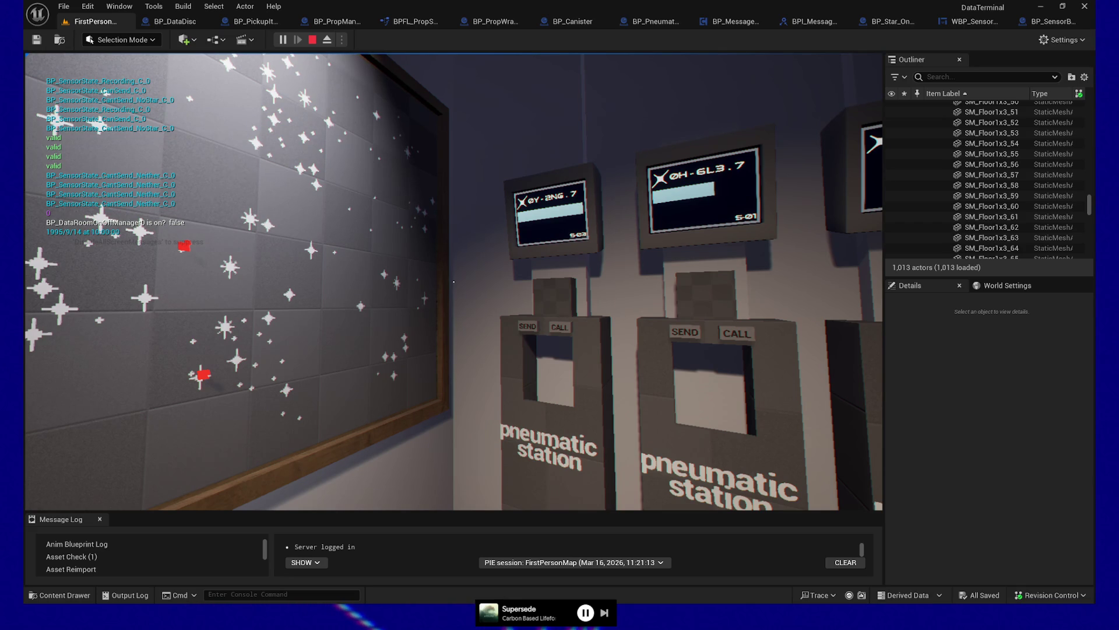
- Call a canister back, take its disc and drop it on the floor, then quit the play session
key(w)
click(453, 282)
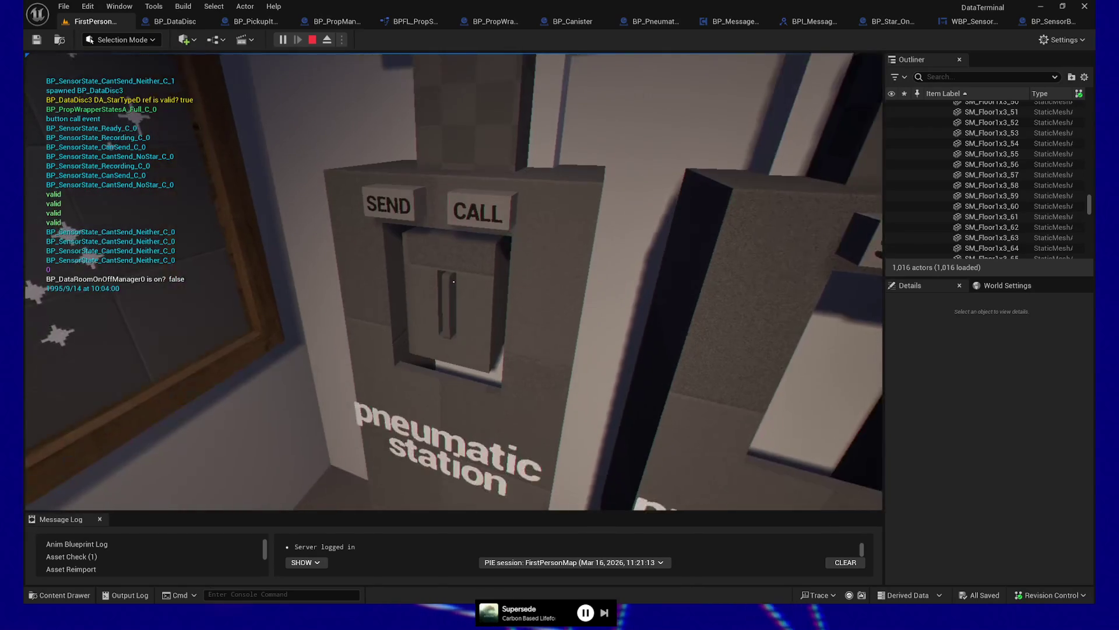
click(453, 281)
key(s)
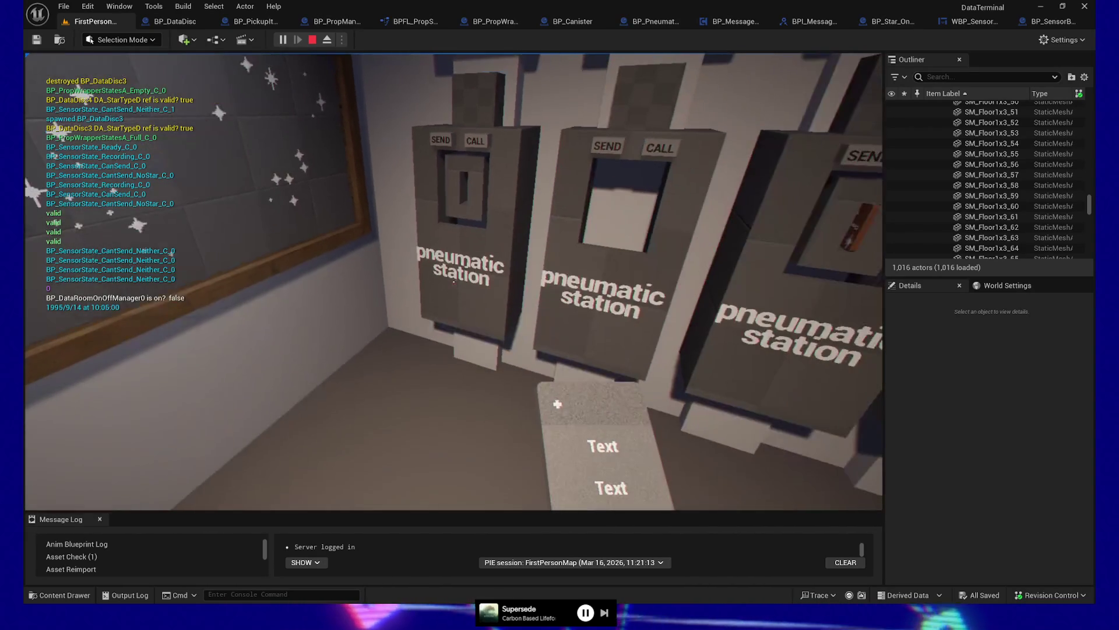
mouse_move(454, 281)
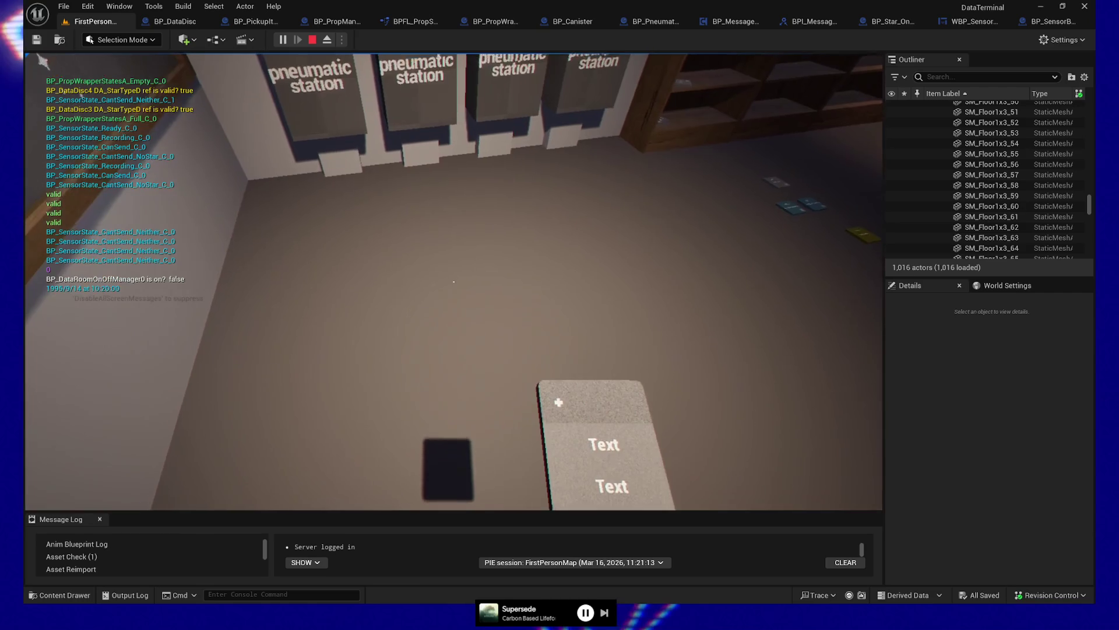
click(453, 282)
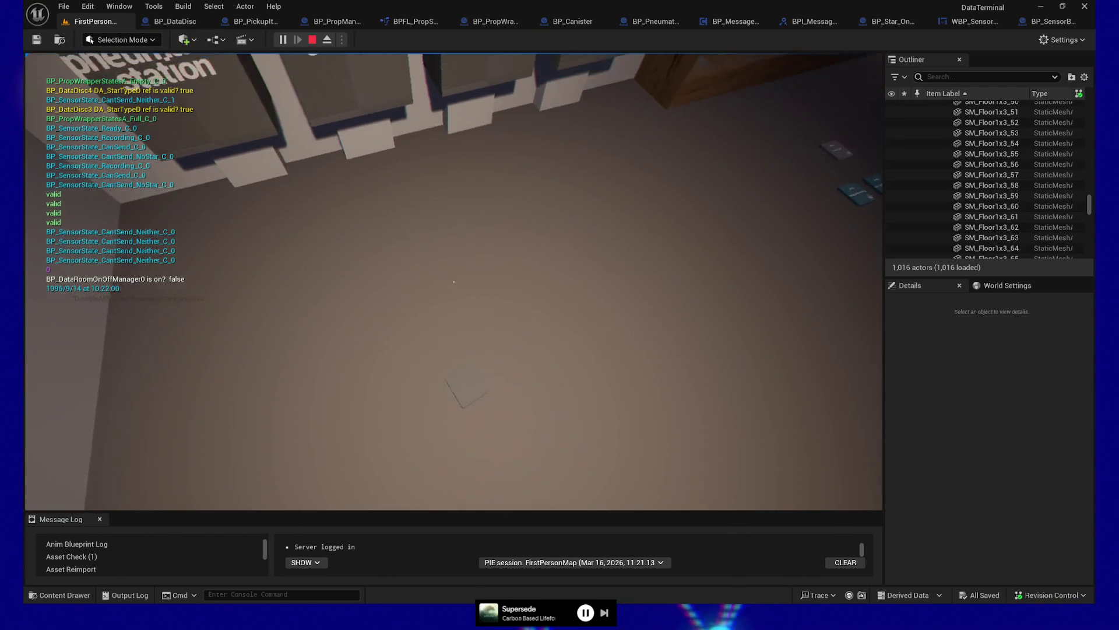
key(Escape)
click(453, 416)
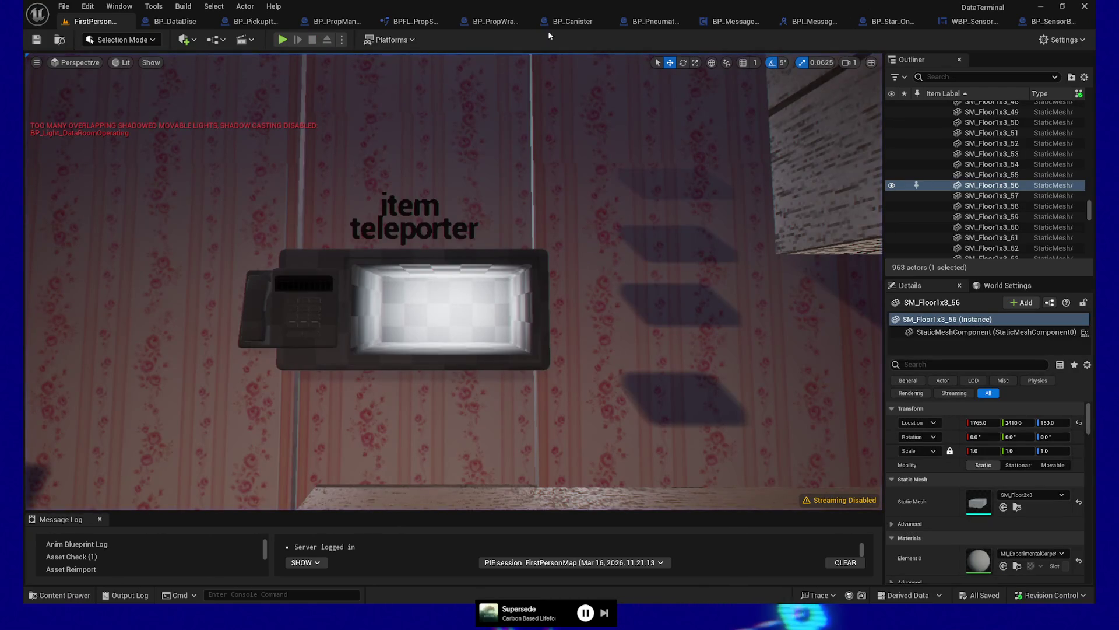
- Go back to BP_SensorBundleController via BP_PropWrapper and select the Pneumatic Station reference node
click(504, 24)
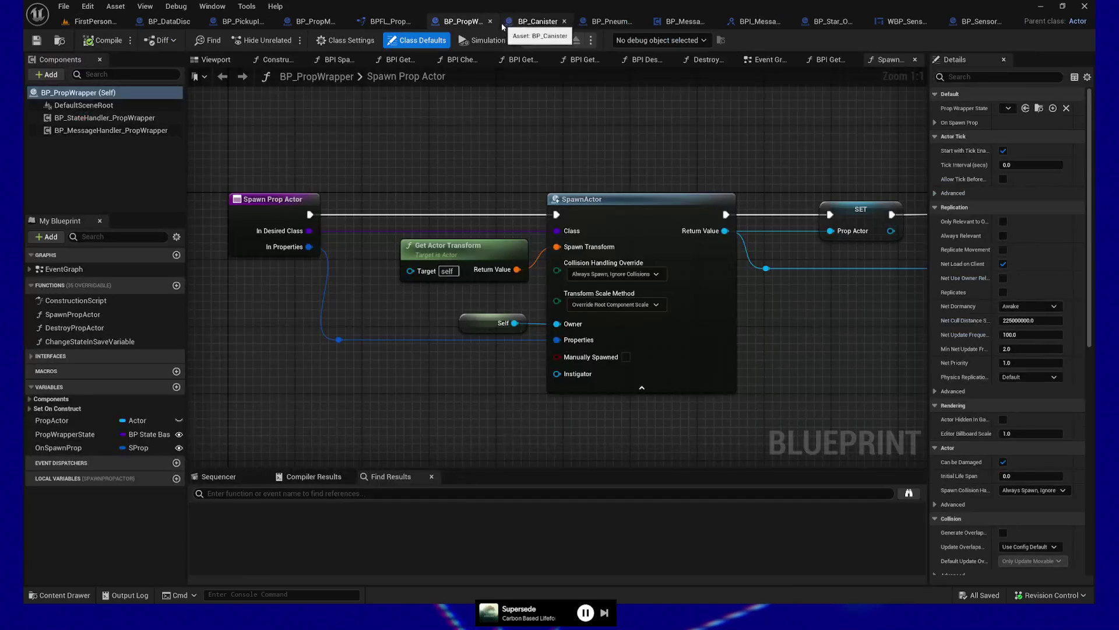
click(975, 22)
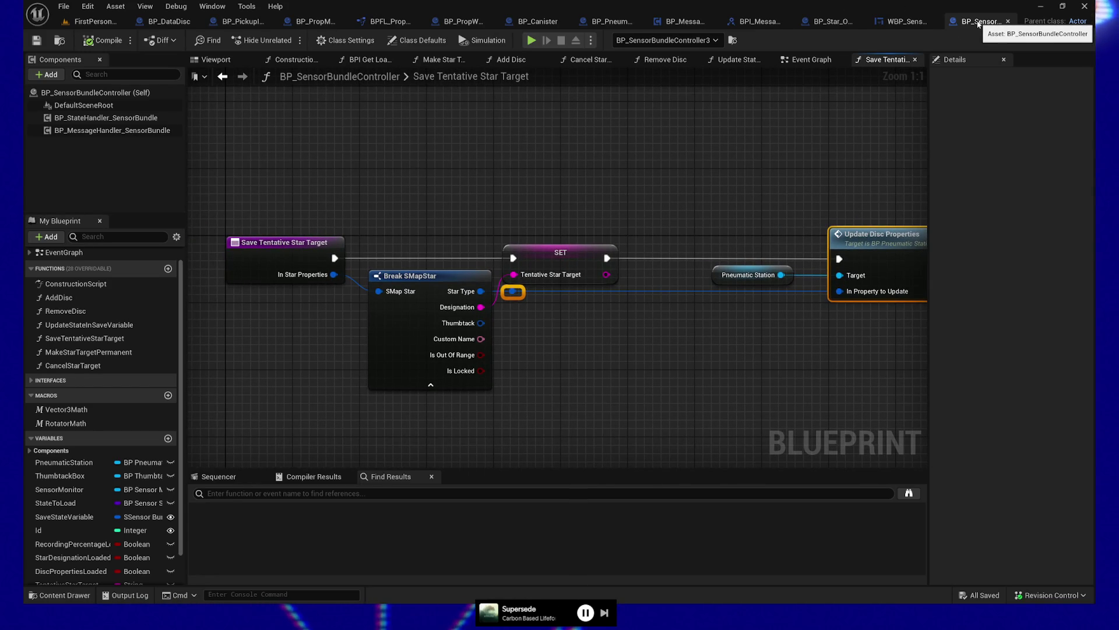
click(535, 276)
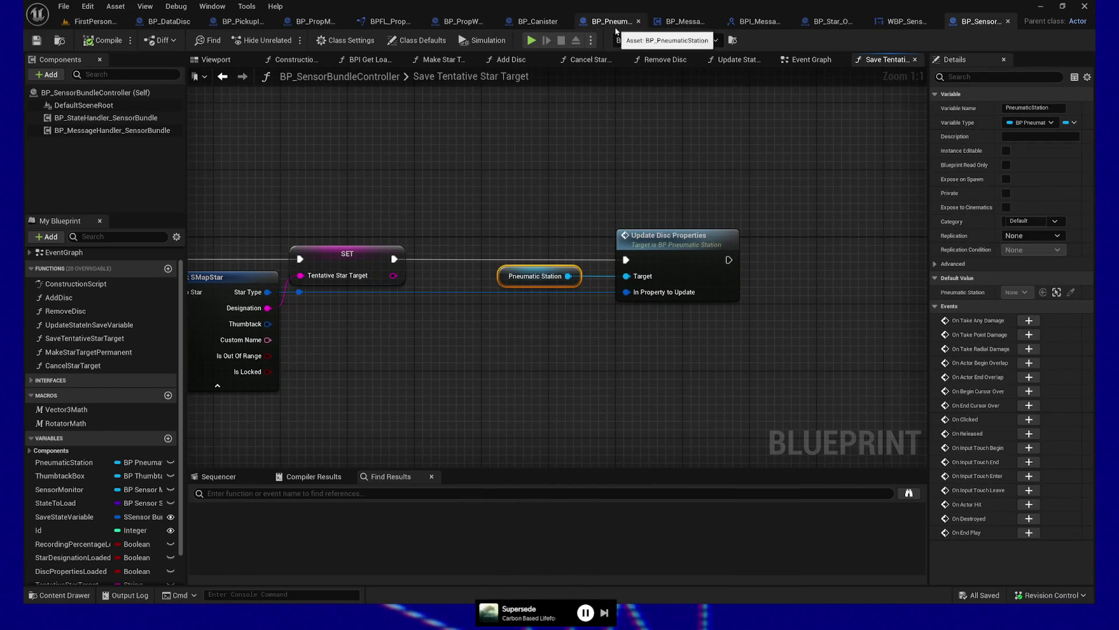
- In BP_PneumaticStation, run Find References by name on the Disc Properties SET node
click(611, 21)
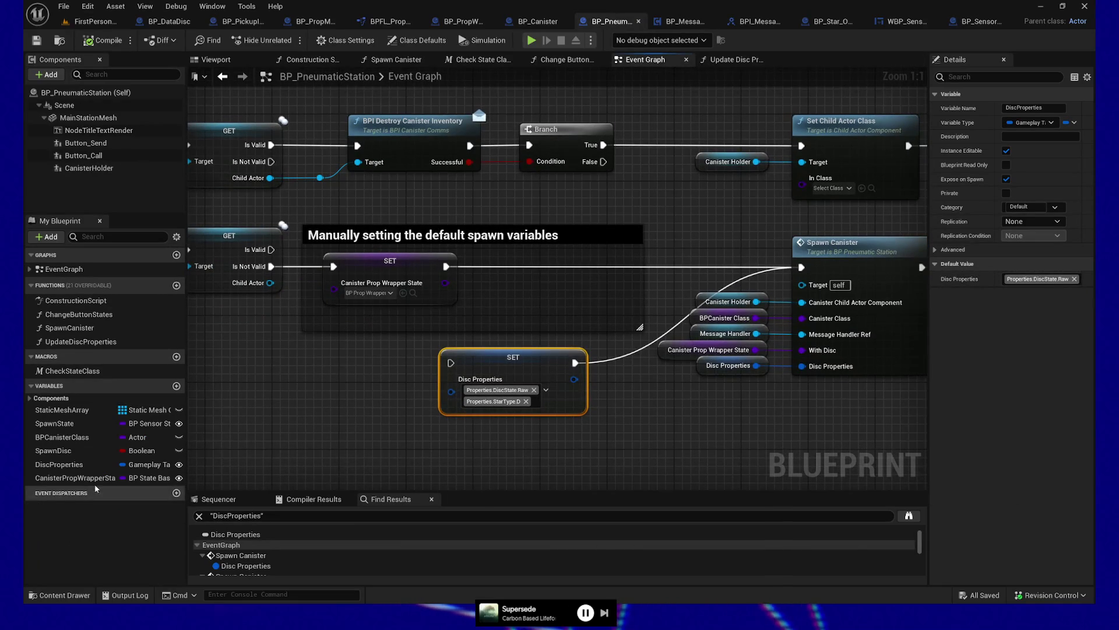
click(68, 465)
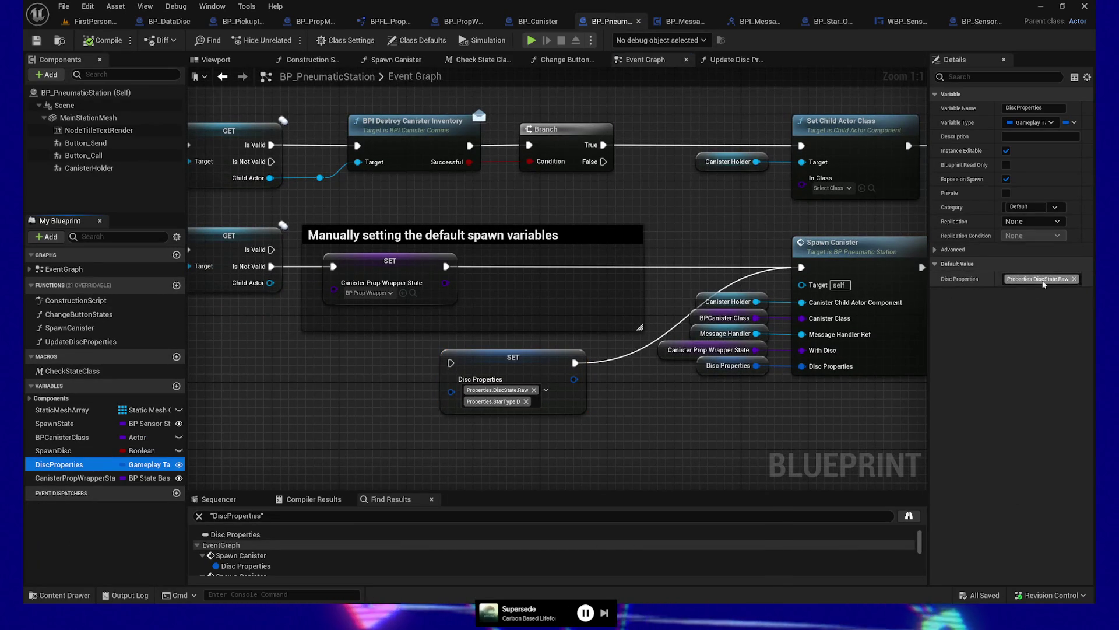
right_click(507, 366)
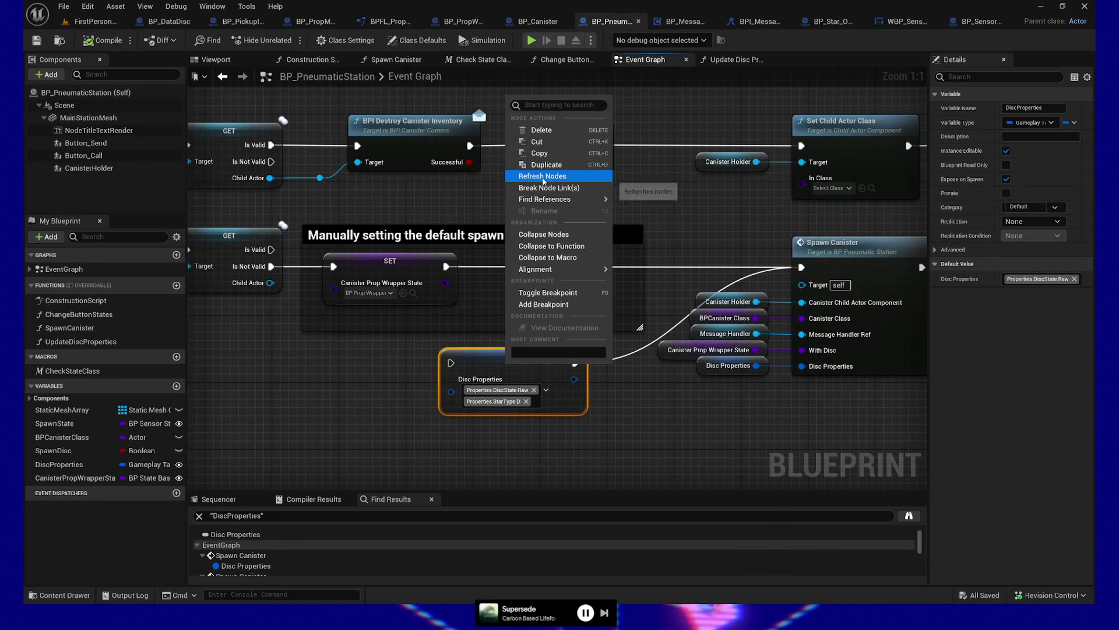
mouse_move(560, 198)
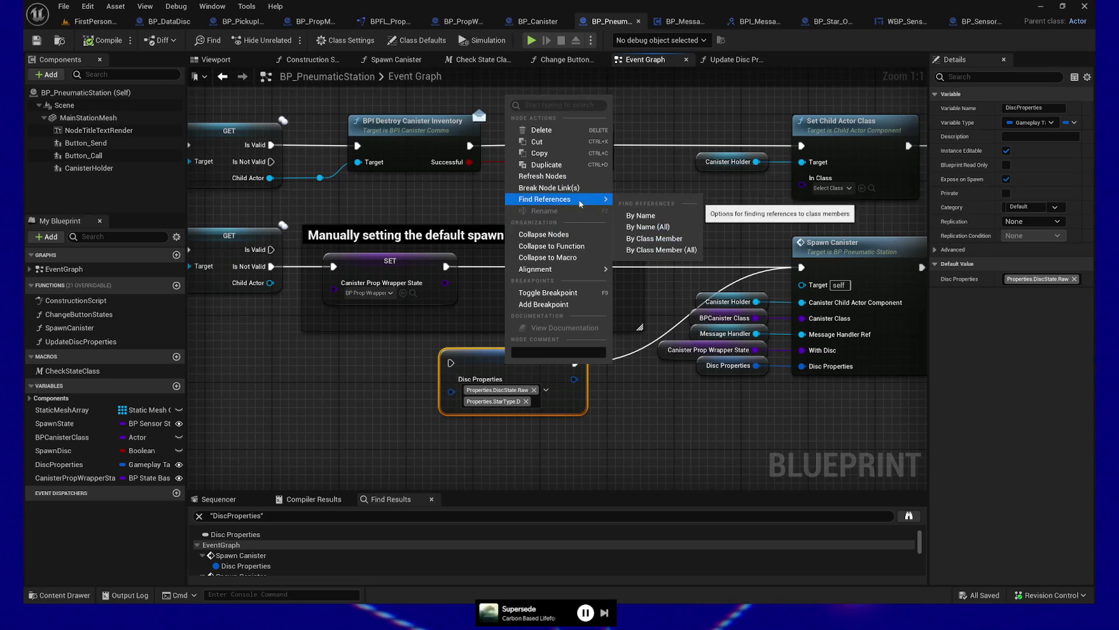
click(628, 215)
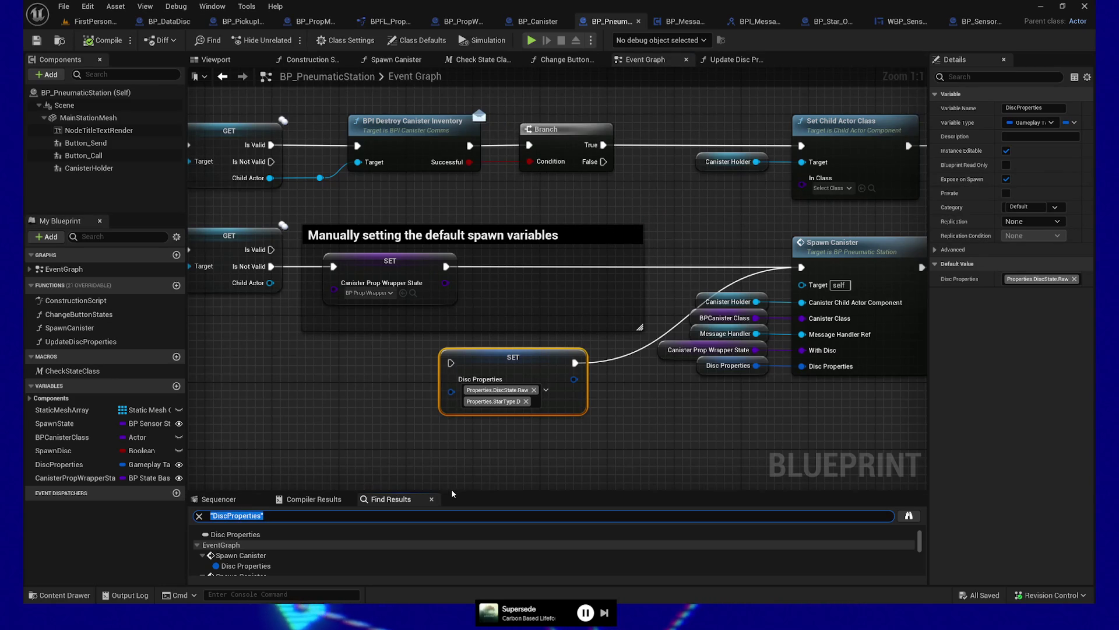
drag(443, 486, 452, 437)
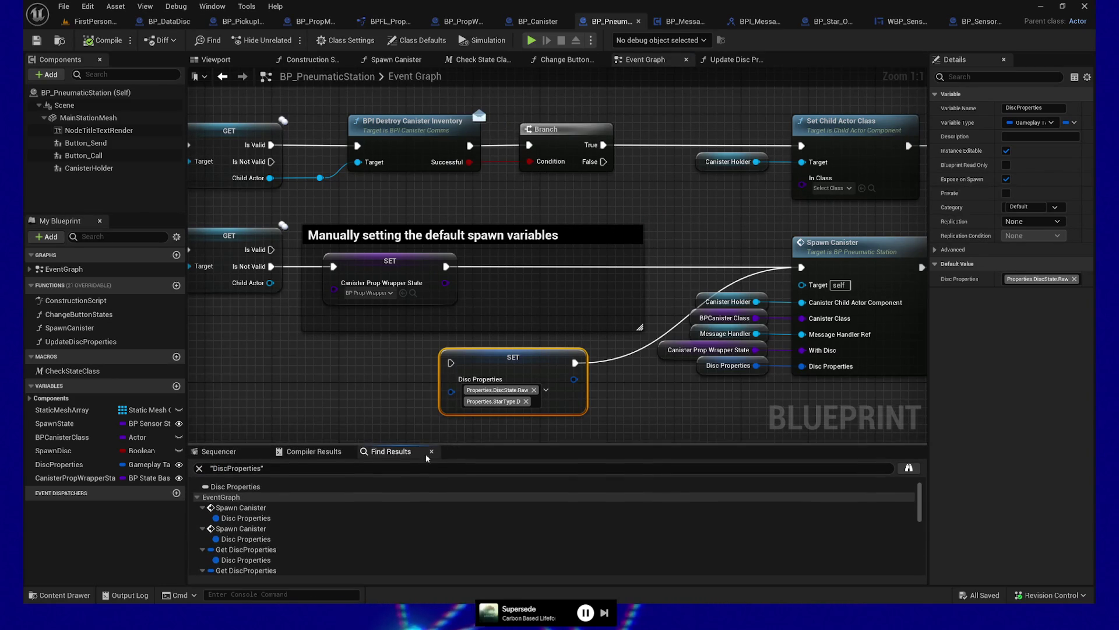
- Step through the Spawn Canister, Get DiscProperties and SET references in the results
click(261, 519)
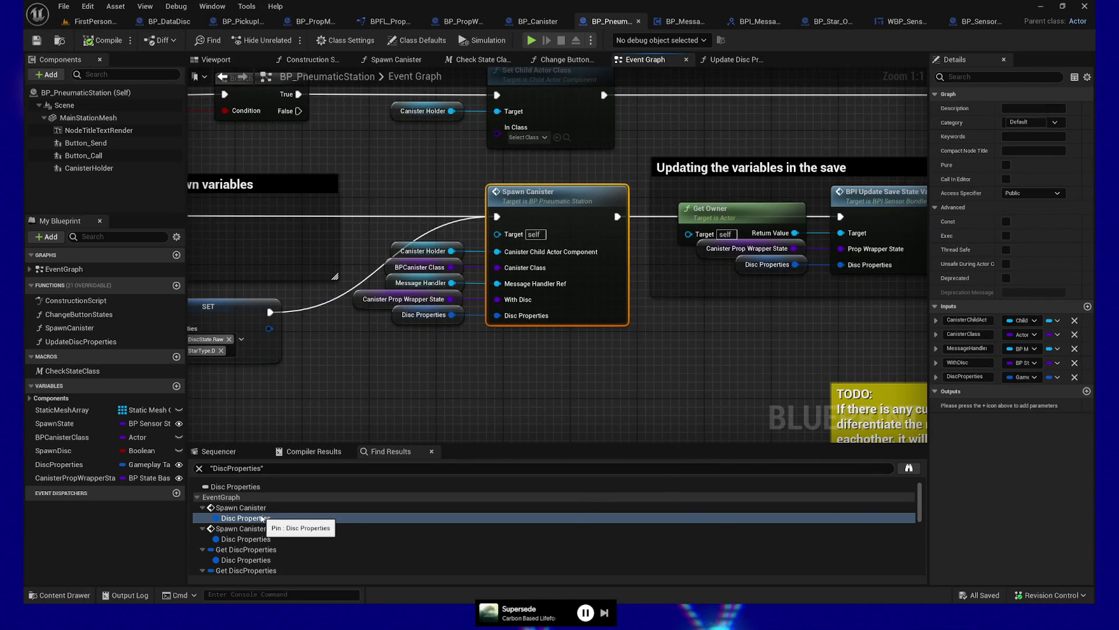
click(262, 540)
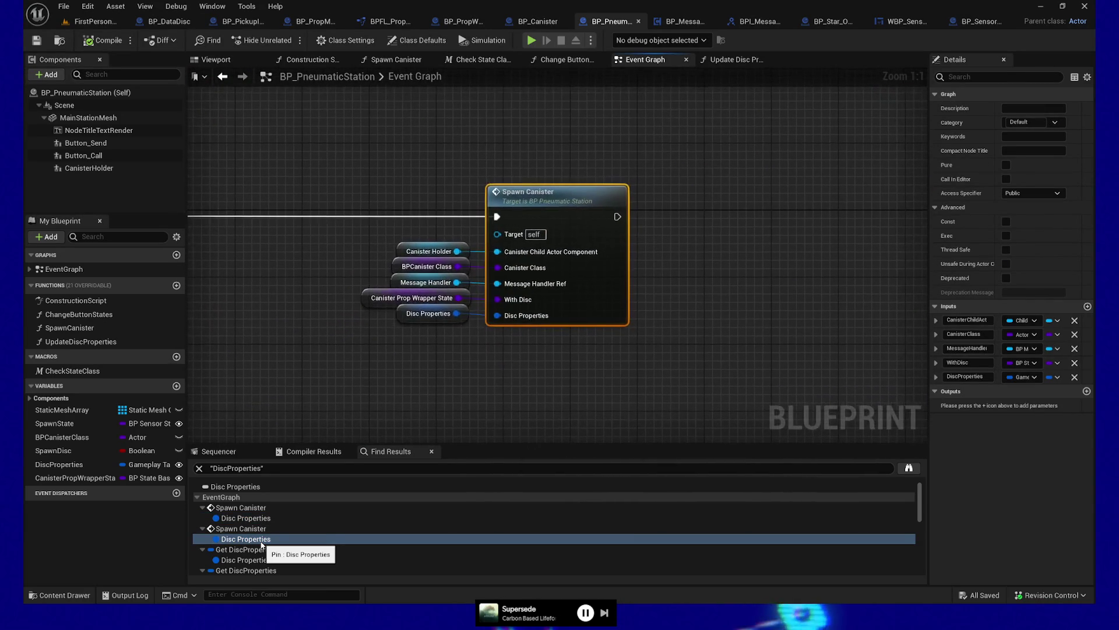
click(261, 560)
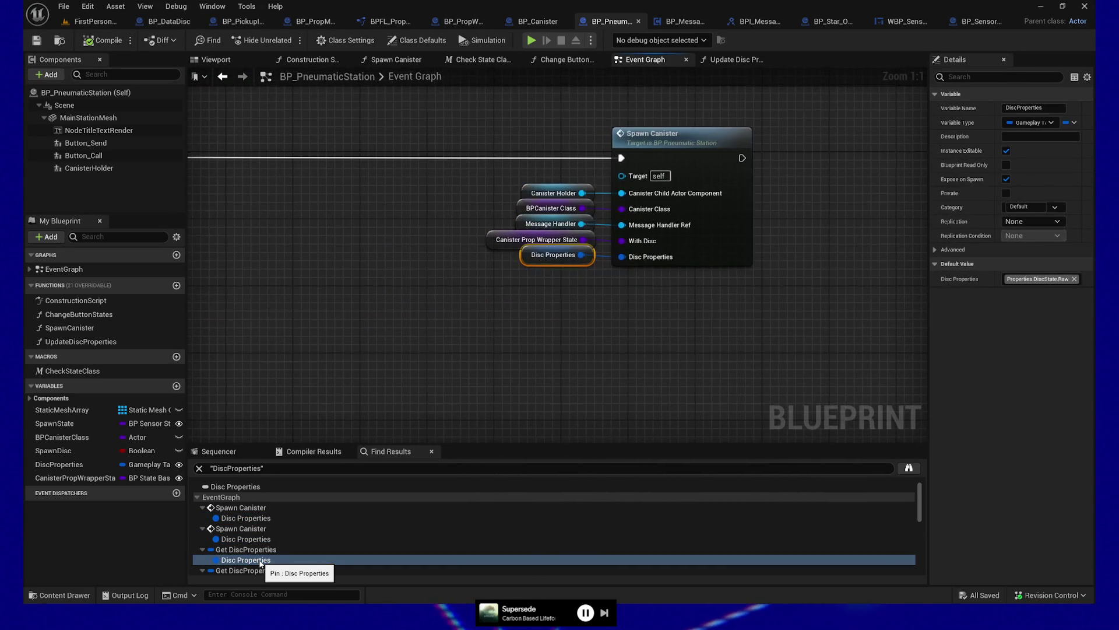
scroll(261, 563, down, 1)
click(263, 548)
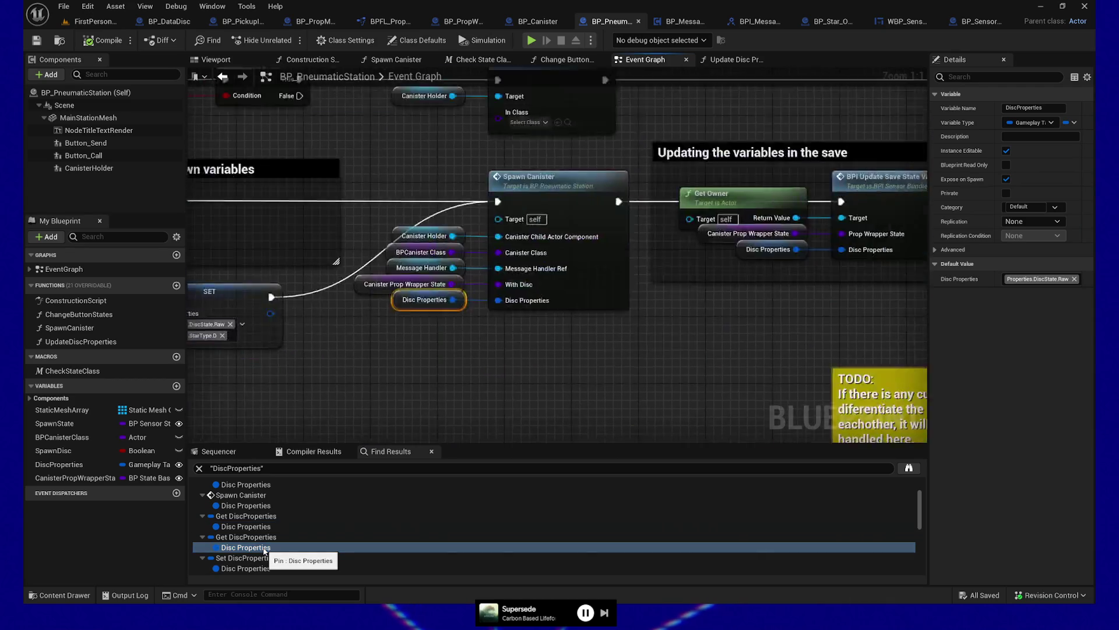
click(265, 567)
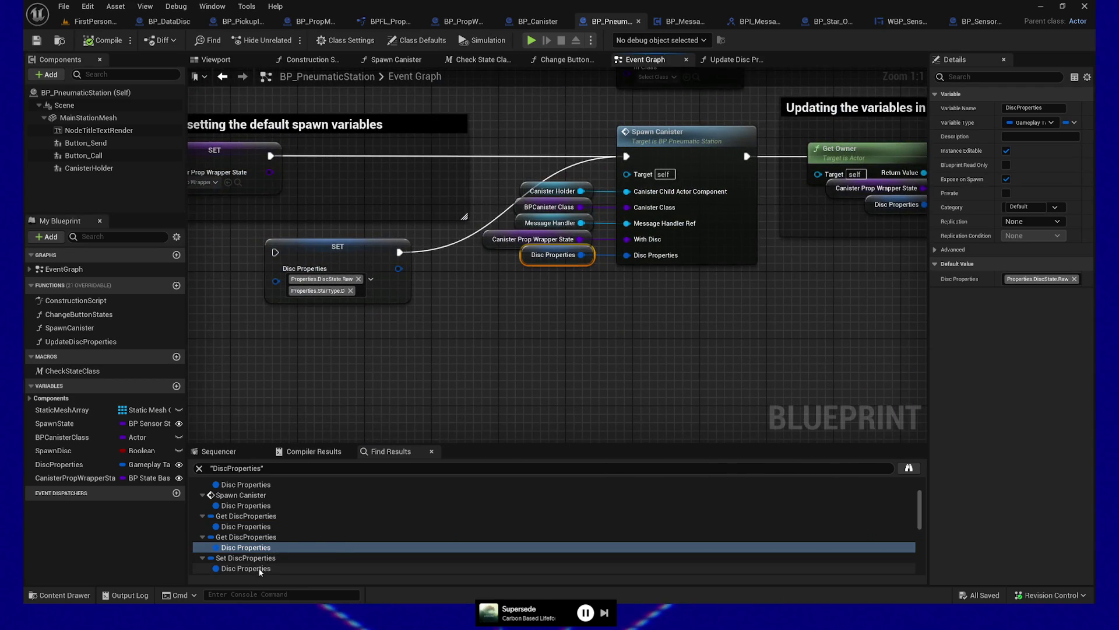
- Visit the remaining DiscProperties references, ending on the one in Update Disc Properties
scroll(269, 551, down, 2)
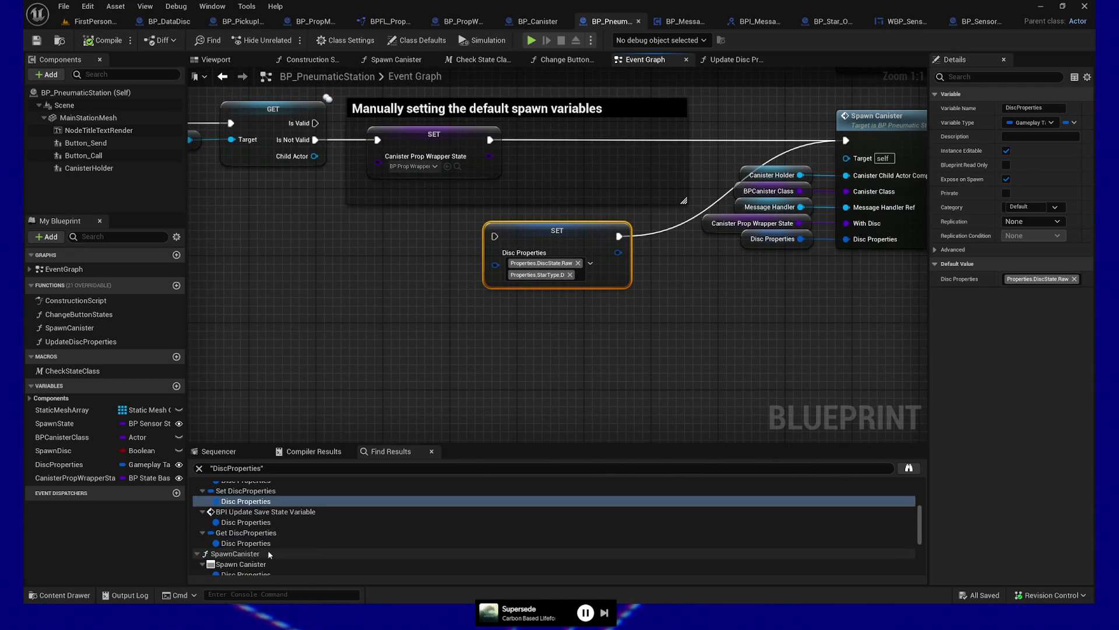
click(258, 522)
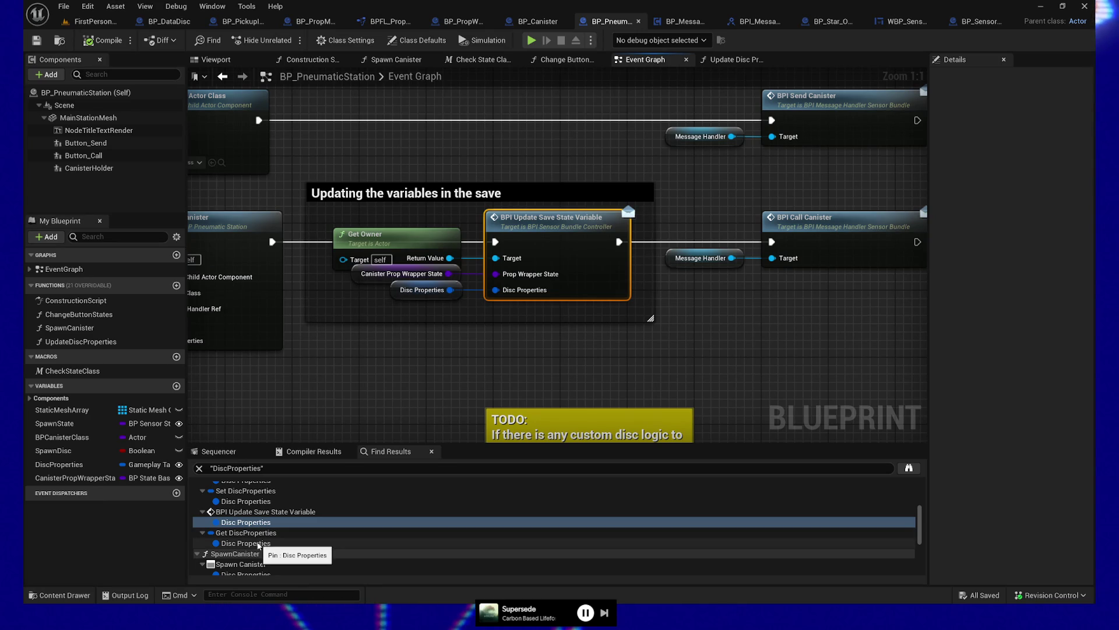
click(258, 543)
scroll(260, 542, down, 3)
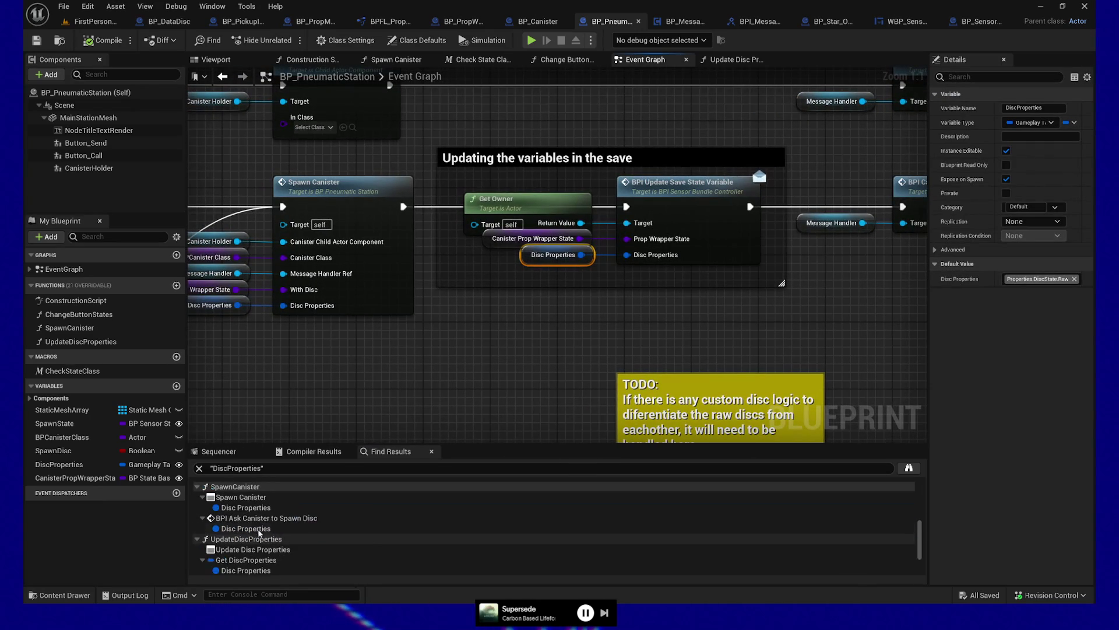
click(253, 509)
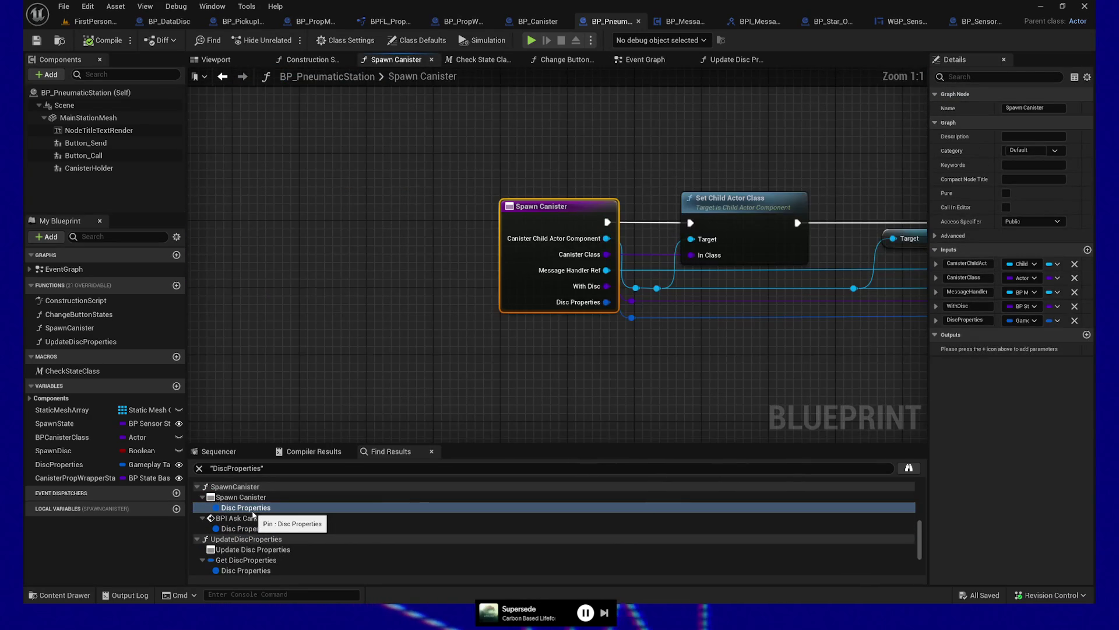
click(252, 529)
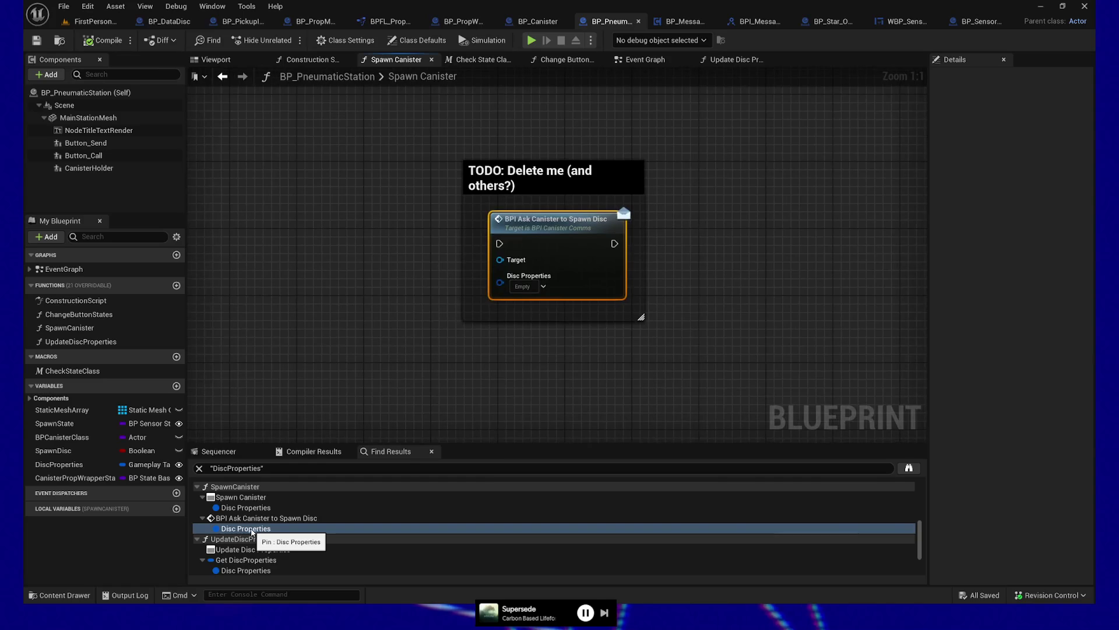
click(244, 570)
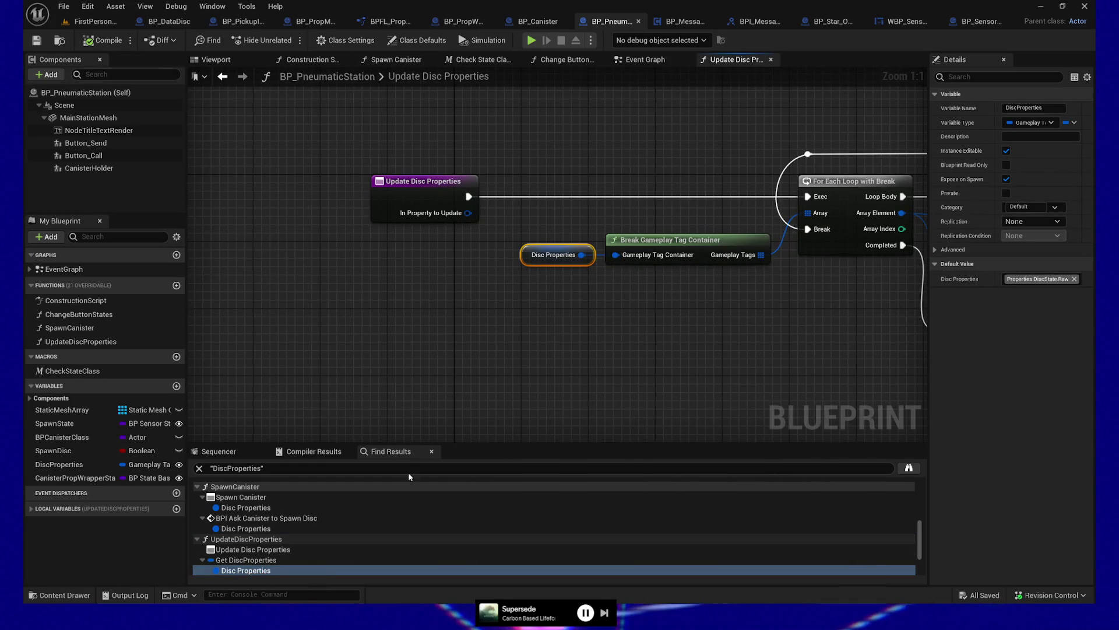
mouse_move(715, 380)
mouse_down()
mouse_move(442, 392)
mouse_move(639, 392)
mouse_move(617, 393)
mouse_up()
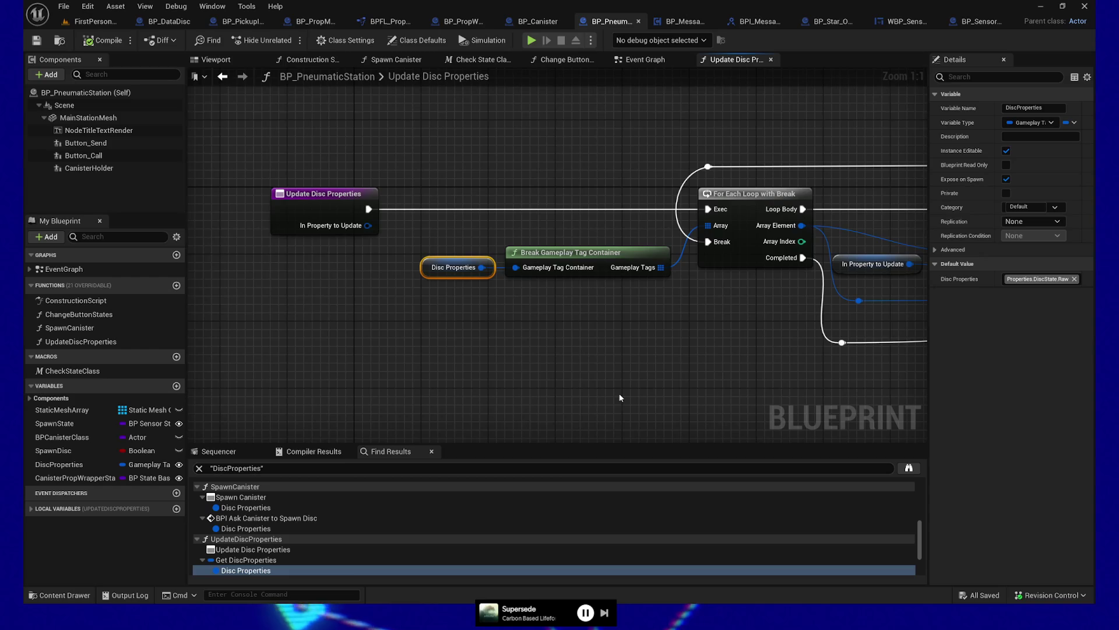
- Pan across the Update Disc Properties graph to review the Branch, loop and Add Gameplay Tag nodes
mouse_move(662, 330)
mouse_down()
mouse_move(413, 320)
mouse_move(252, 335)
mouse_move(423, 337)
mouse_move(420, 327)
mouse_move(467, 326)
mouse_up()
mouse_move(350, 313)
mouse_down()
mouse_move(564, 318)
mouse_move(379, 324)
mouse_up()
mouse_move(832, 350)
mouse_down()
mouse_move(699, 354)
mouse_move(664, 299)
mouse_up()
drag(822, 279, 739, 282)
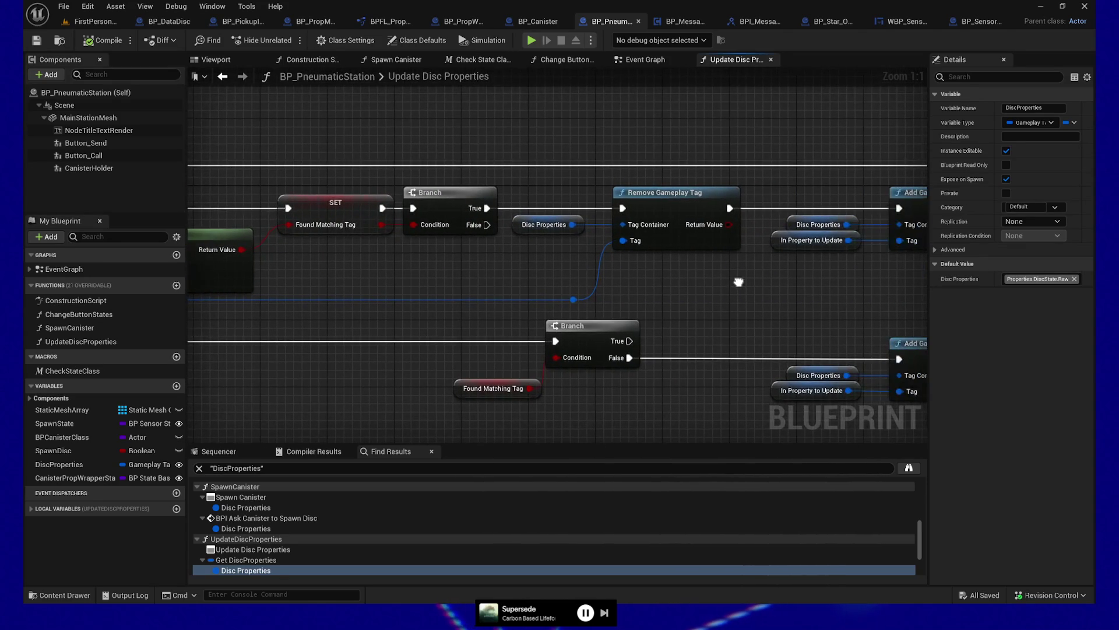
drag(495, 296, 912, 262)
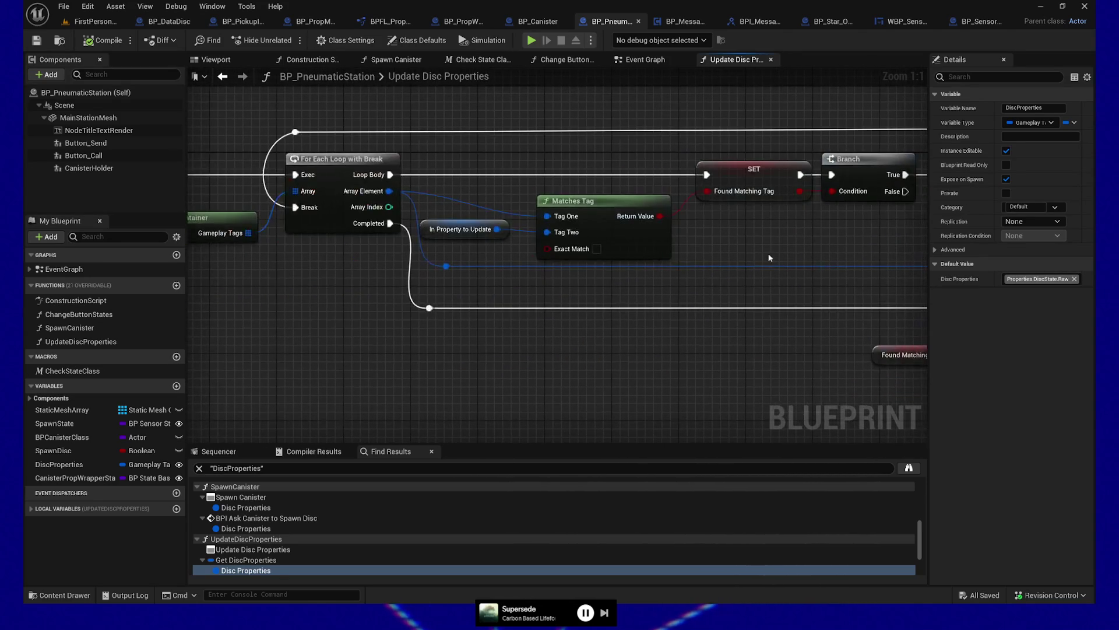
mouse_move(719, 261)
mouse_down()
mouse_move(657, 252)
mouse_move(513, 268)
mouse_up()
drag(747, 260, 617, 270)
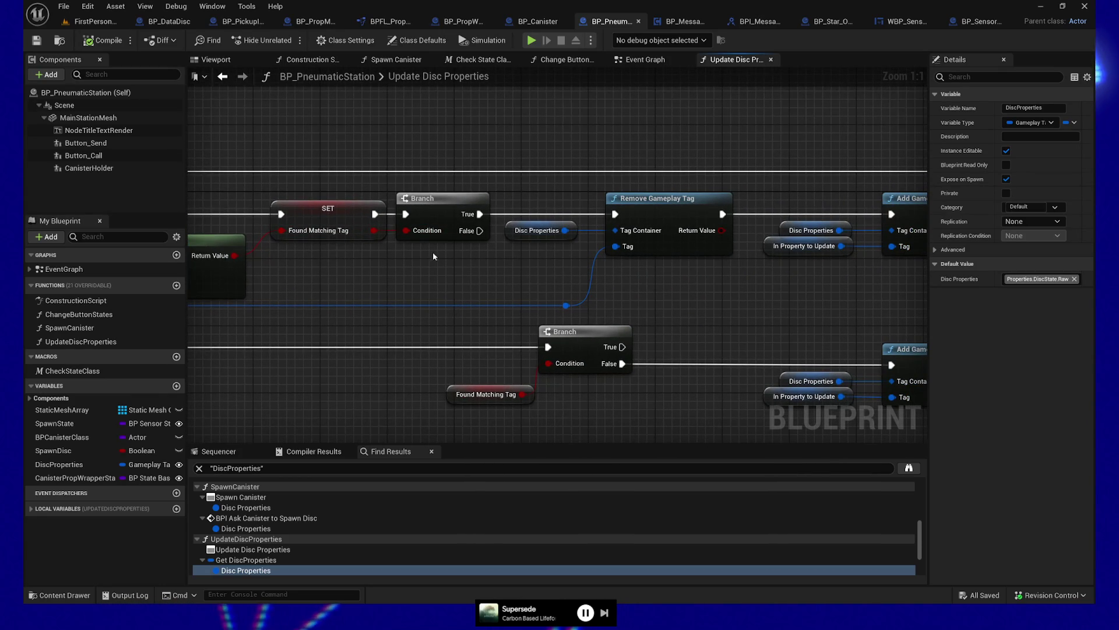
drag(786, 305, 690, 316)
mouse_move(612, 324)
mouse_down()
mouse_move(752, 274)
mouse_move(886, 257)
mouse_move(947, 235)
mouse_up()
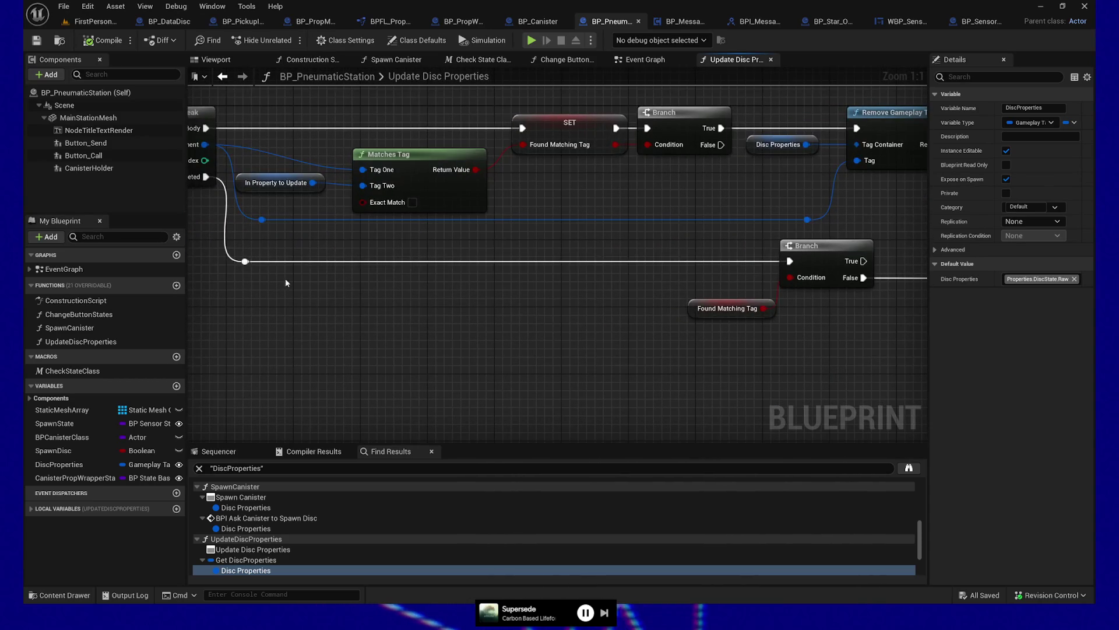
- Move Found Matching Tag up-left, nudge In Property to Update down, and save BP_PneumaticStation
drag(582, 332, 382, 374)
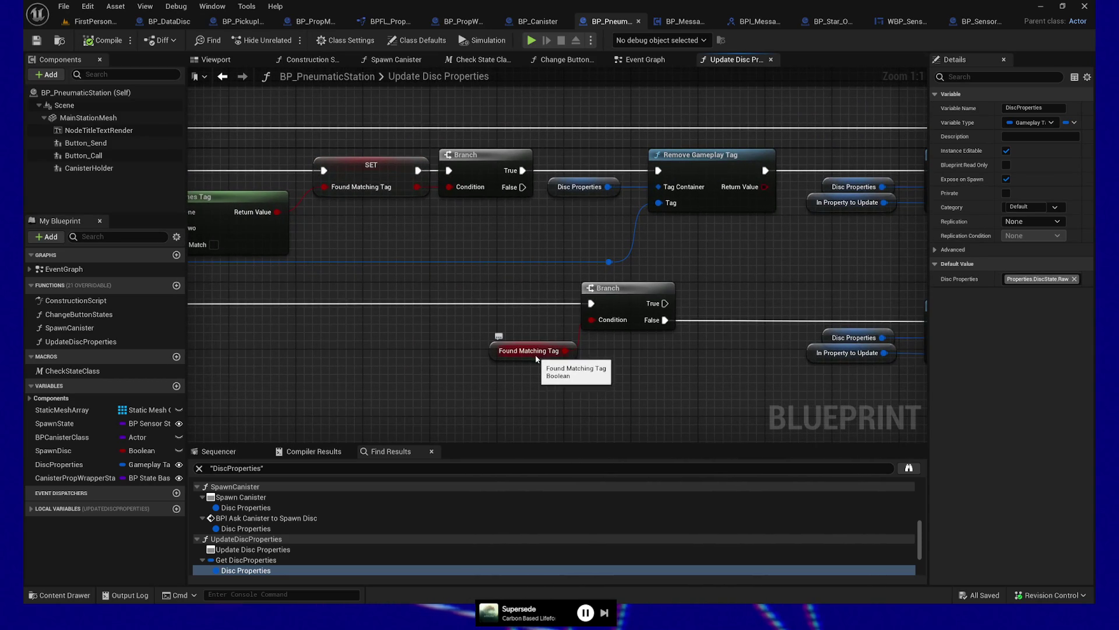
mouse_move(534, 357)
mouse_down()
mouse_move(515, 331)
mouse_move(347, 343)
mouse_up()
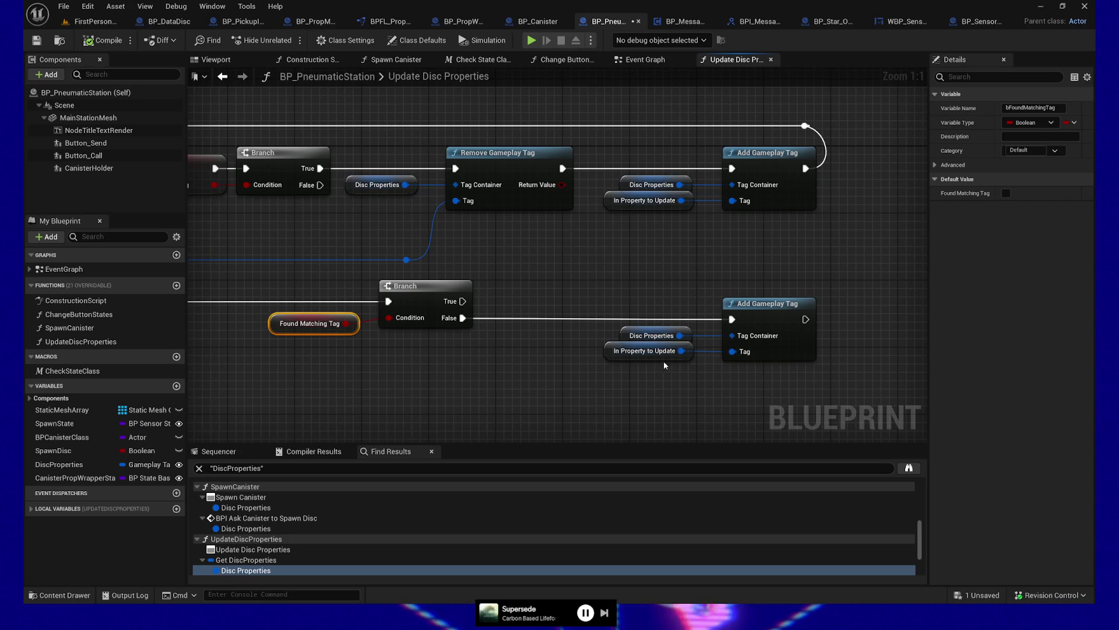
drag(612, 357, 622, 350)
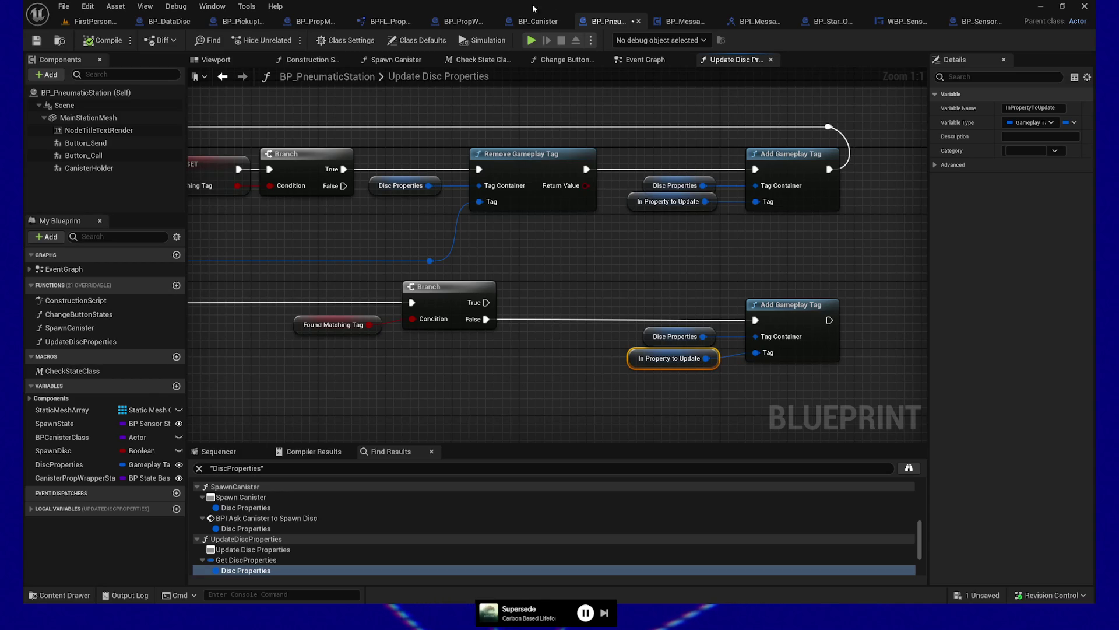
key(ctrl+s)
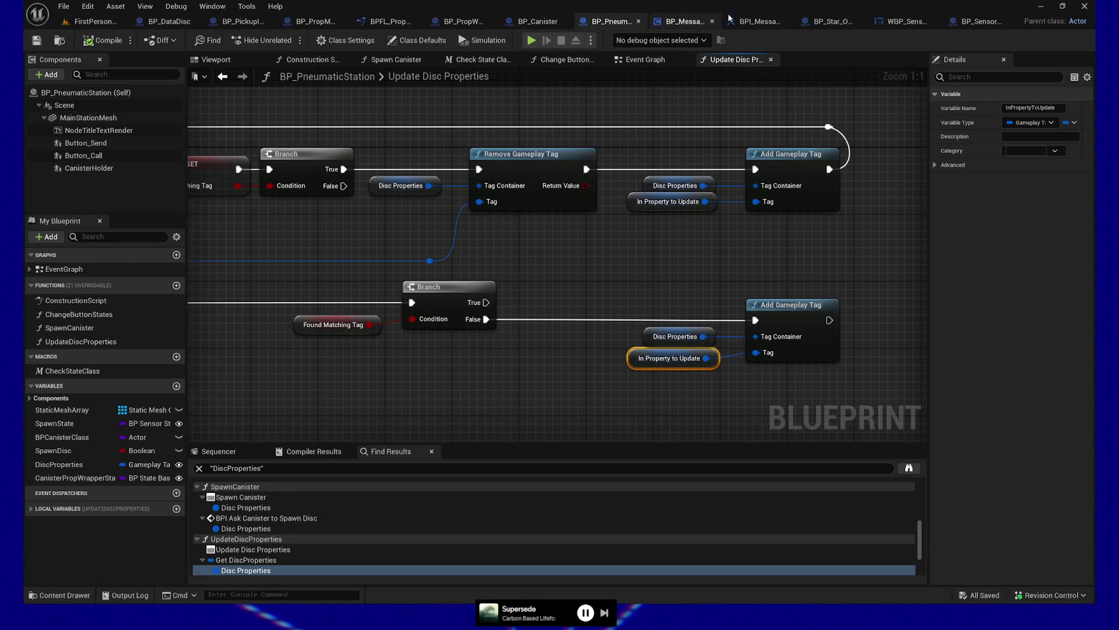
- Check BP_SensorBundleController's Save Tentative Star Target graph, then return to the FirstPerson level editor
click(900, 21)
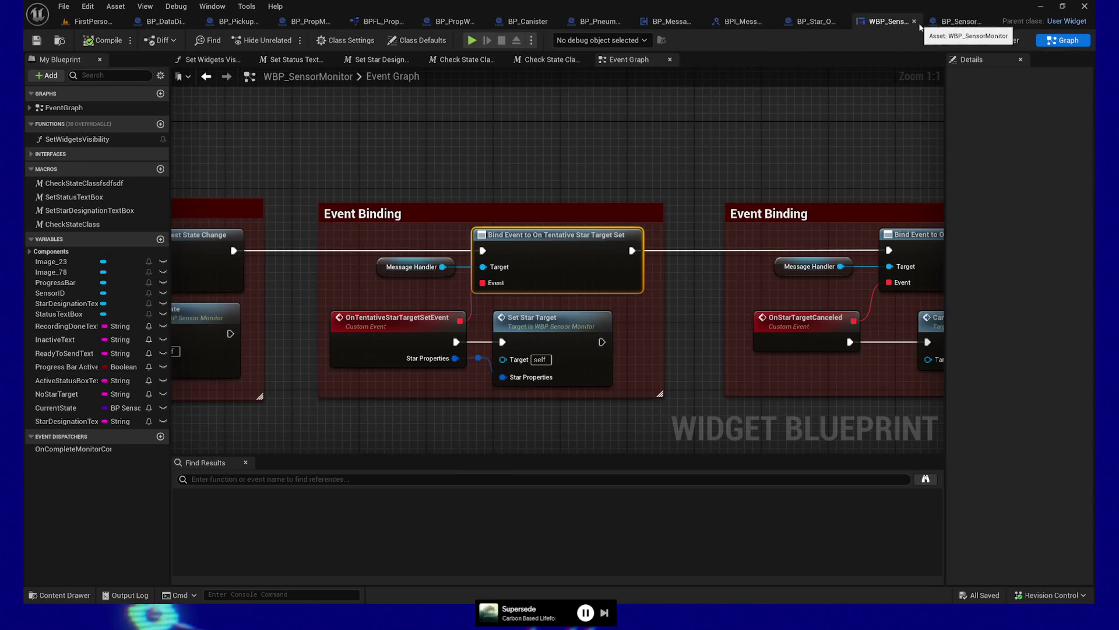
click(971, 24)
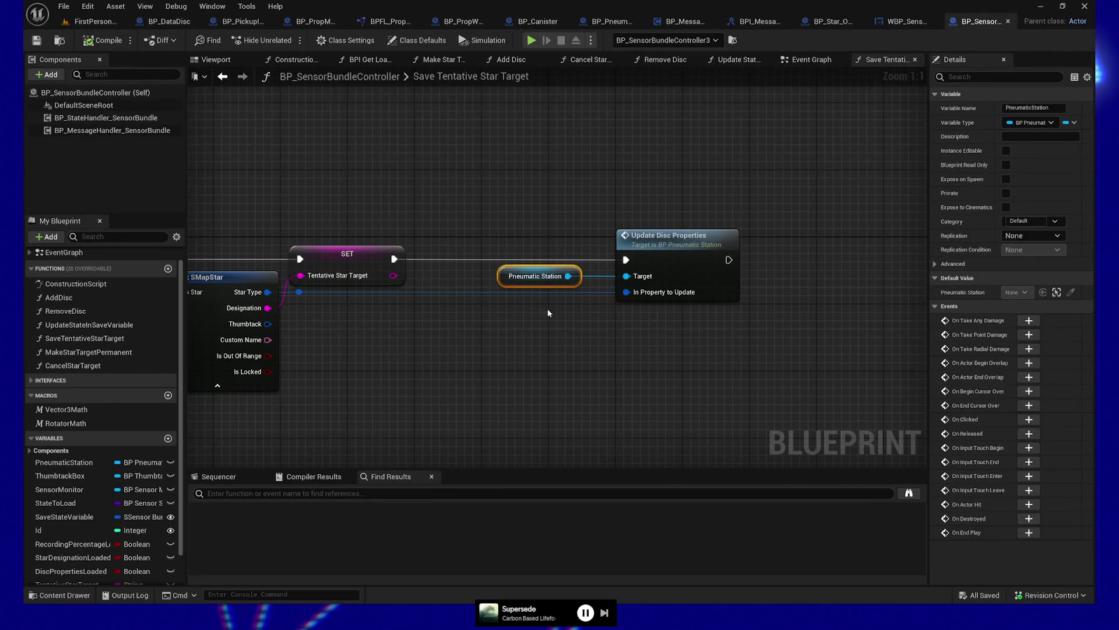
drag(457, 246, 643, 234)
click(652, 251)
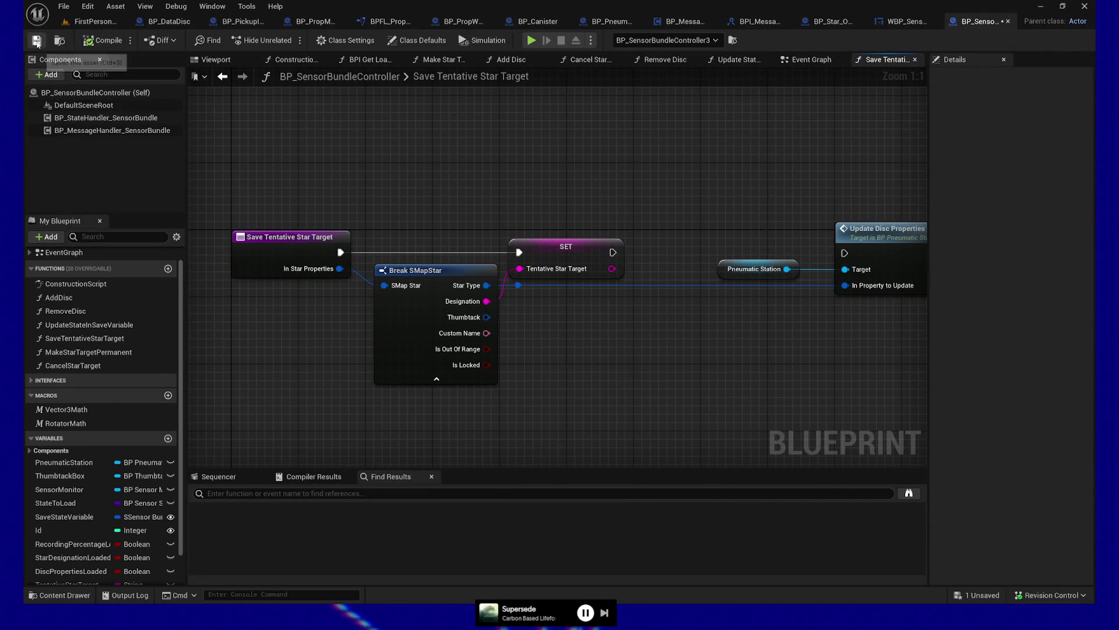
click(90, 21)
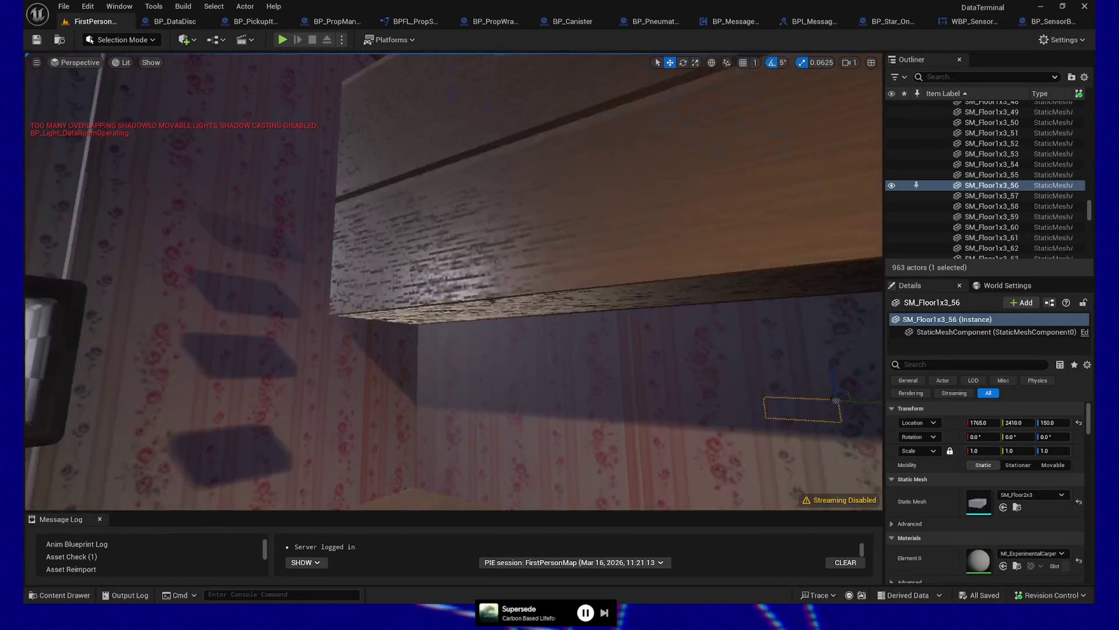
- Start a play-test, take a data disc from the shelf, place it in the station, and send it
key(alt+p)
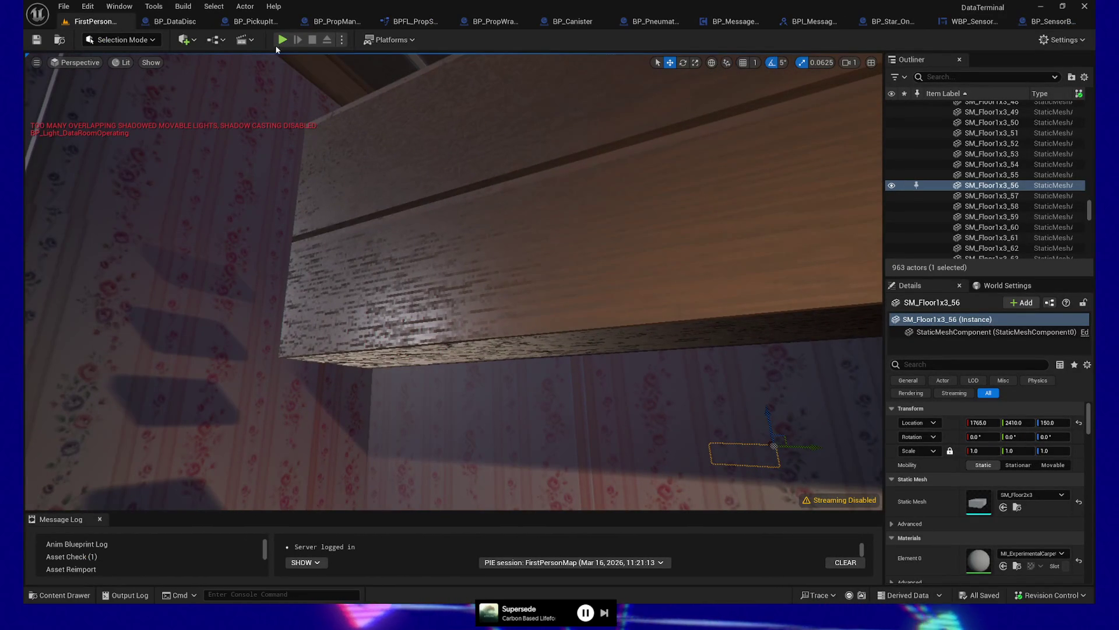
key(w)
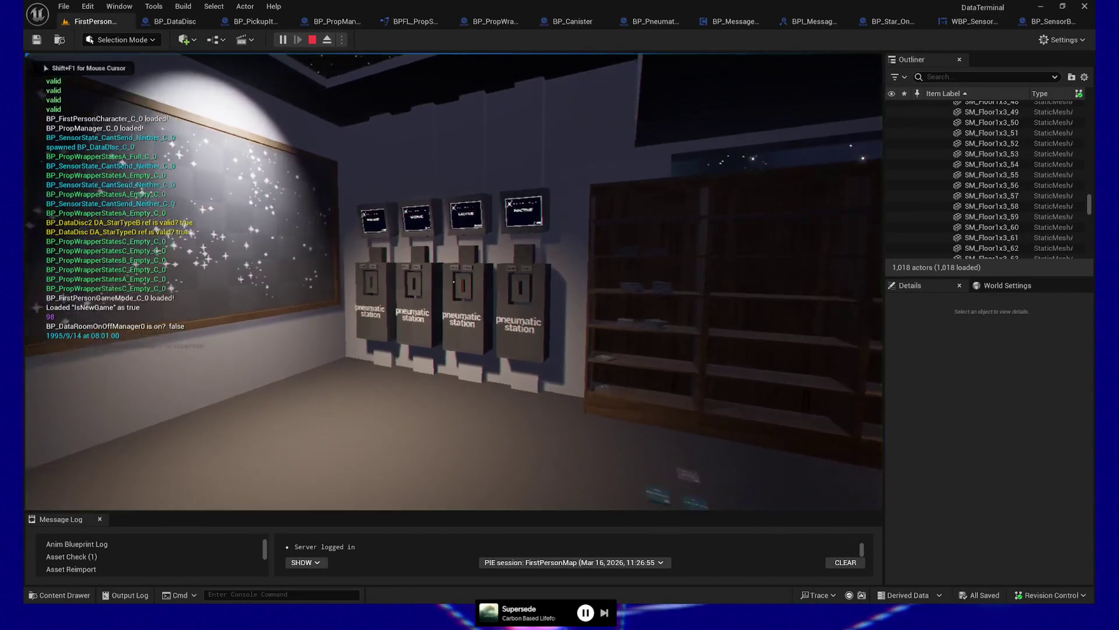
key(e)
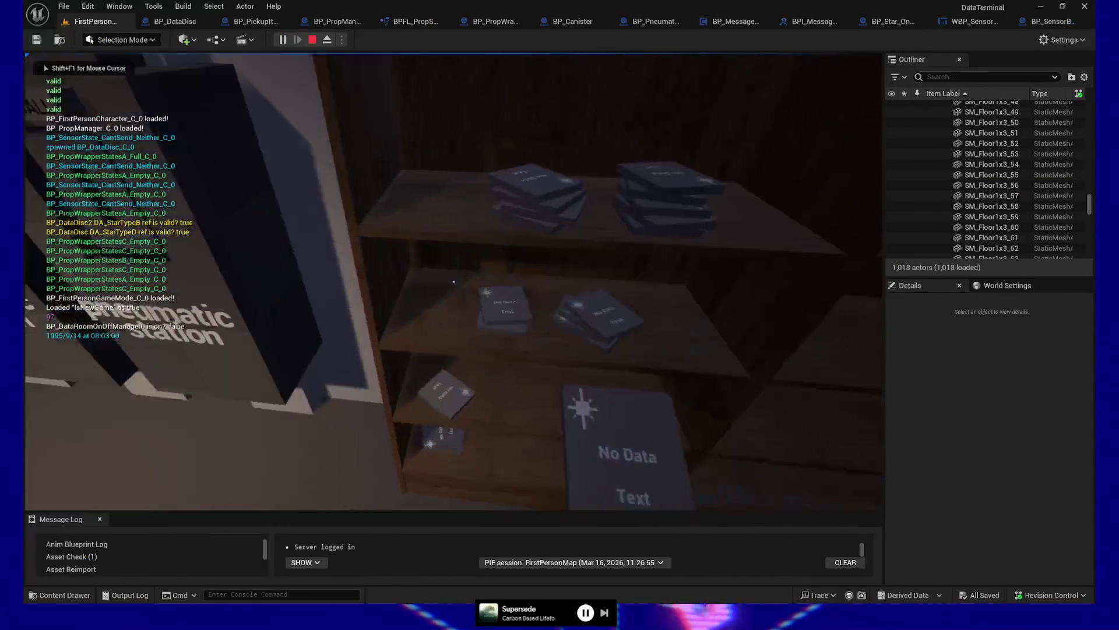
key(e)
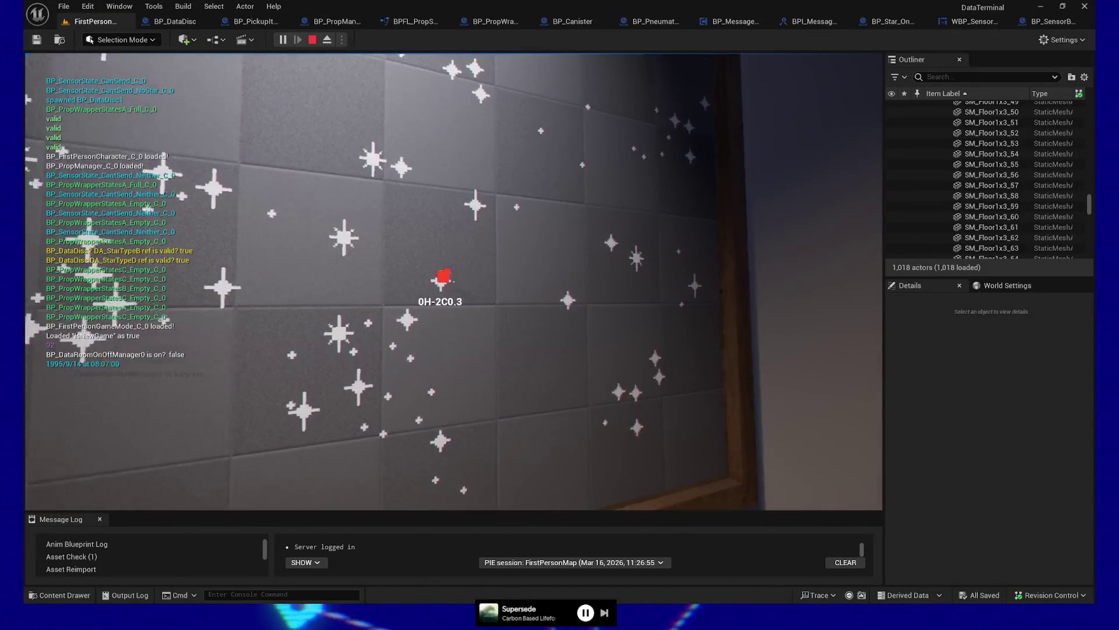
key(e)
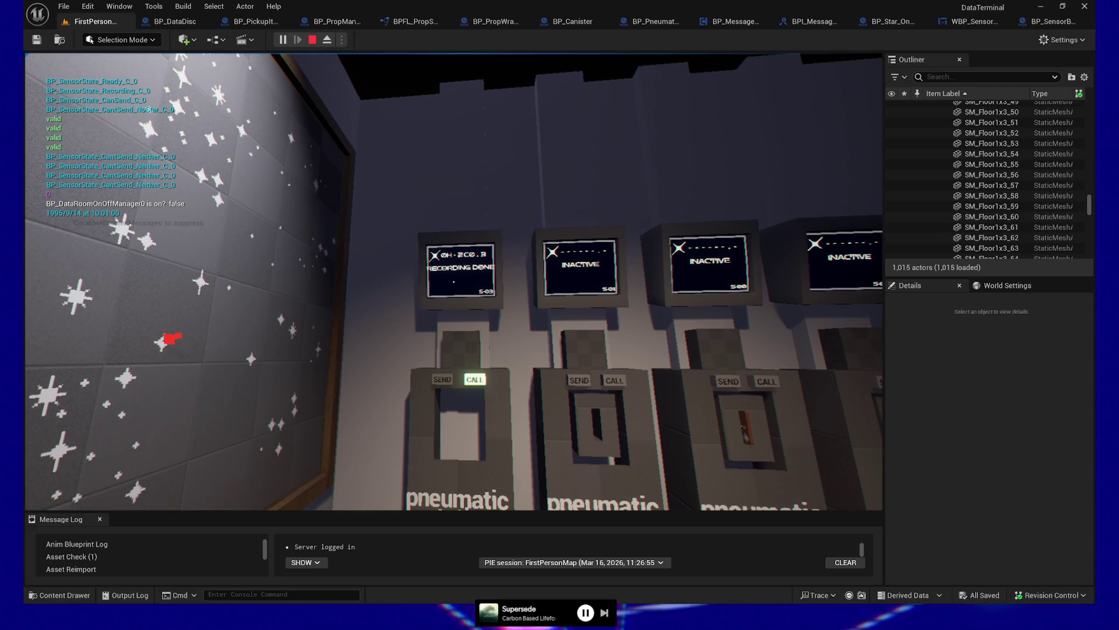
- Call the canister back to the station, take it, and quit the play session
key(w)
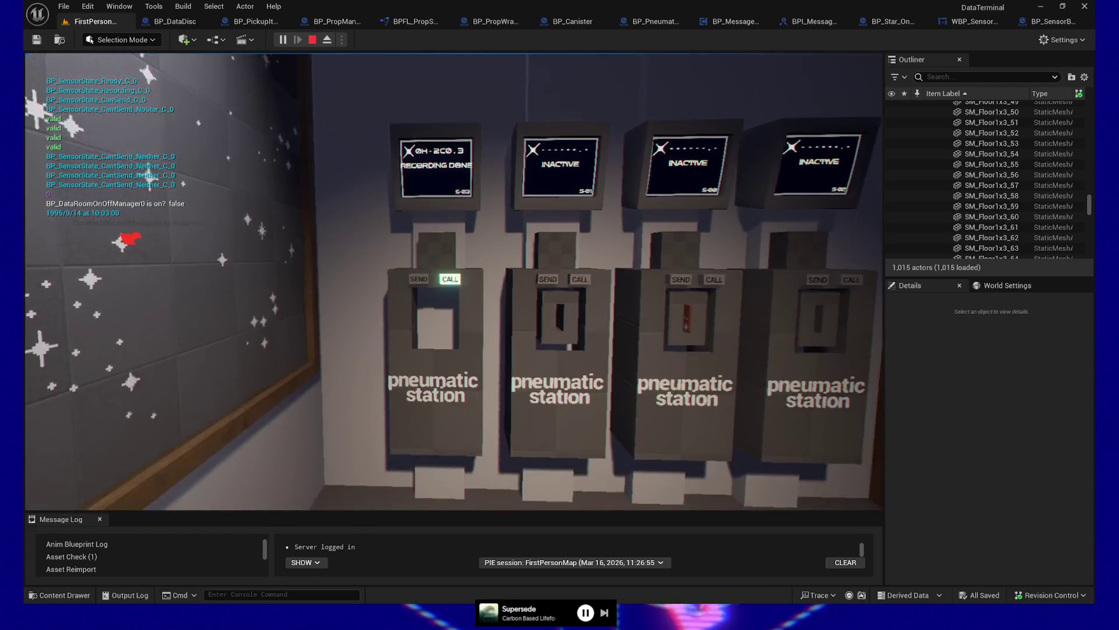
click(446, 277)
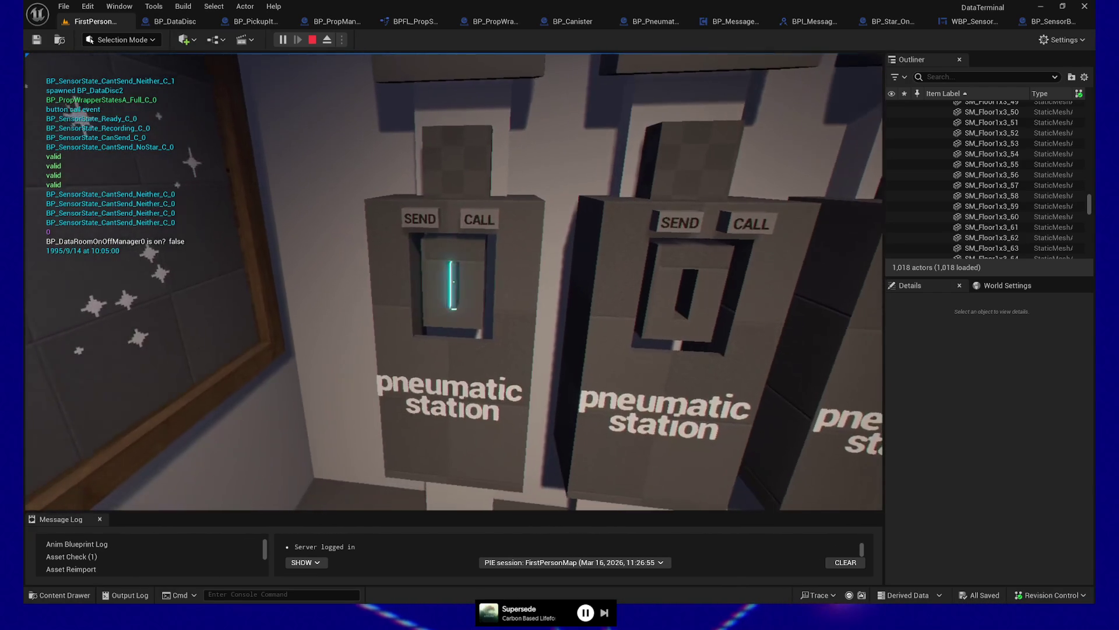
click(454, 282)
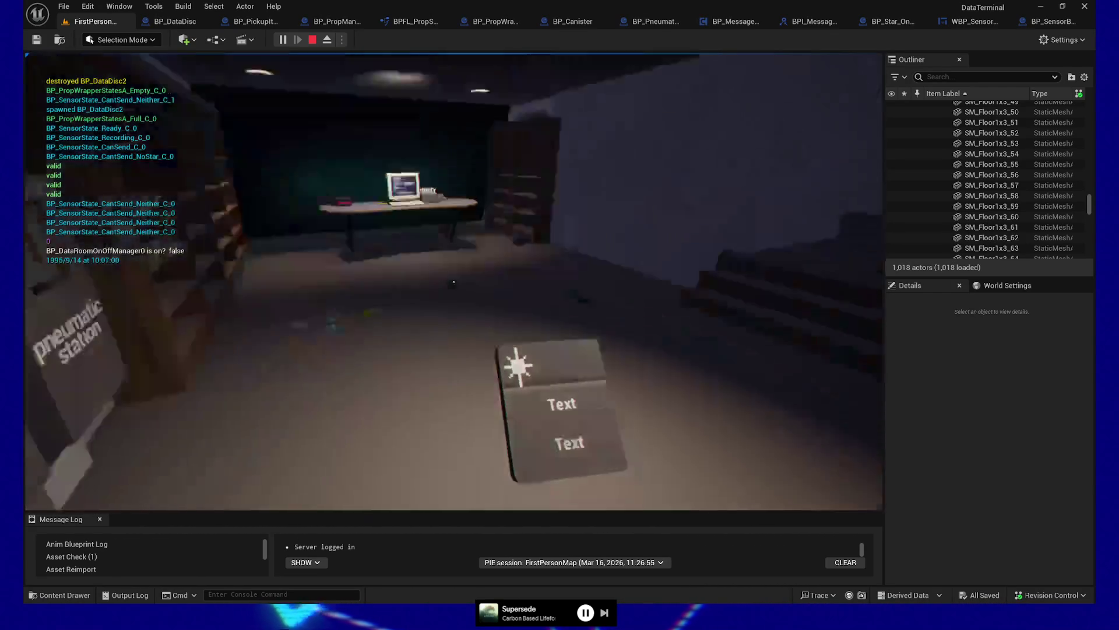
key(Escape)
click(456, 418)
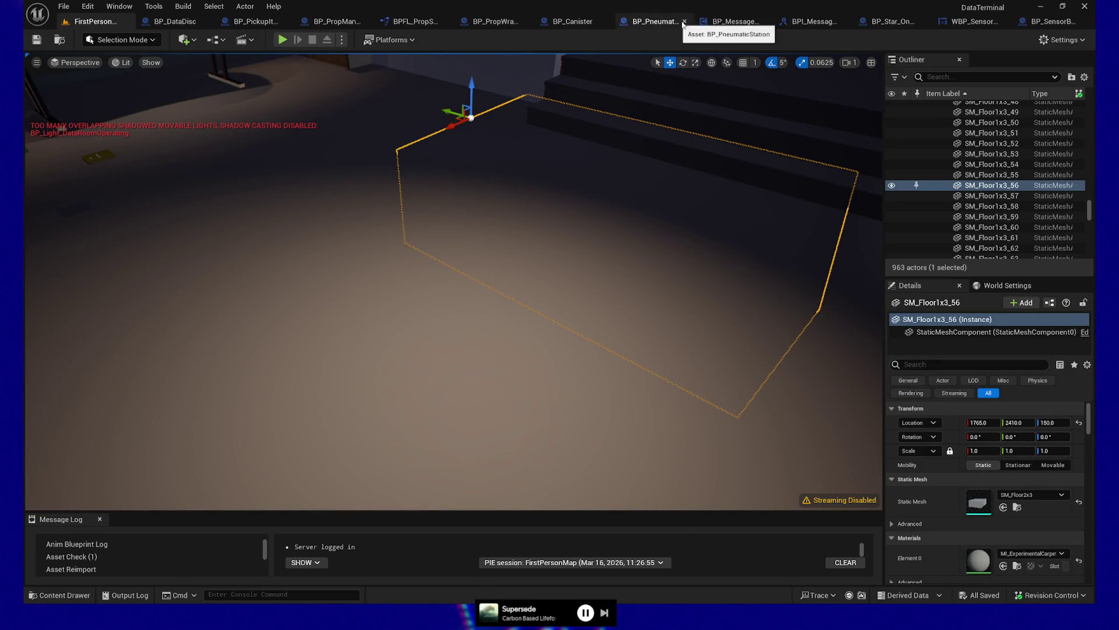
- In BP_PneumaticStation's Event Graph, bring up the spawn-variables comment and select SET Disc Properties
click(654, 22)
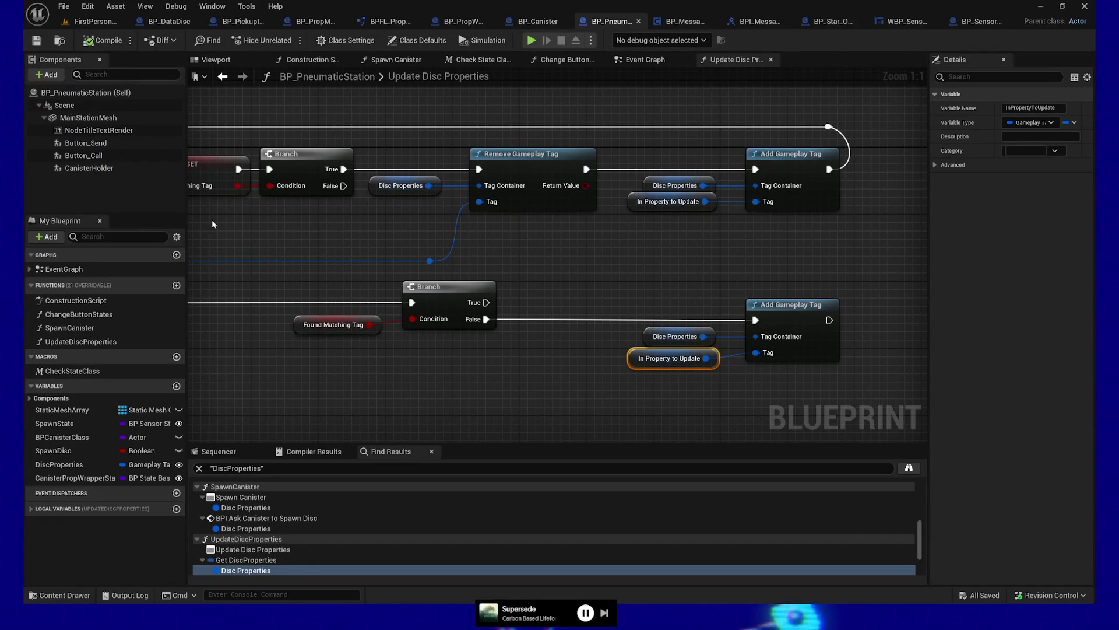
click(70, 464)
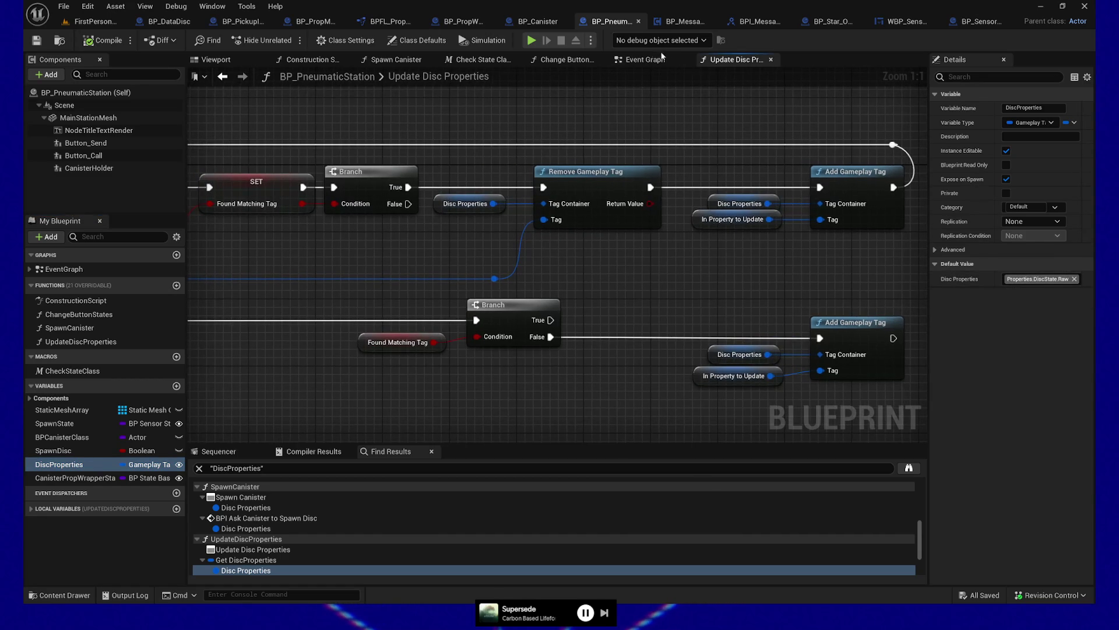
click(661, 62)
mouse_move(555, 315)
mouse_down()
mouse_move(457, 380)
mouse_move(457, 367)
mouse_move(727, 380)
mouse_move(474, 354)
mouse_move(707, 352)
mouse_move(471, 332)
mouse_move(483, 334)
mouse_move(323, 355)
mouse_up()
scroll(583, 350, down, 2)
scroll(323, 355, up, 2)
mouse_move(686, 394)
mouse_down()
mouse_move(619, 394)
mouse_move(596, 377)
mouse_up()
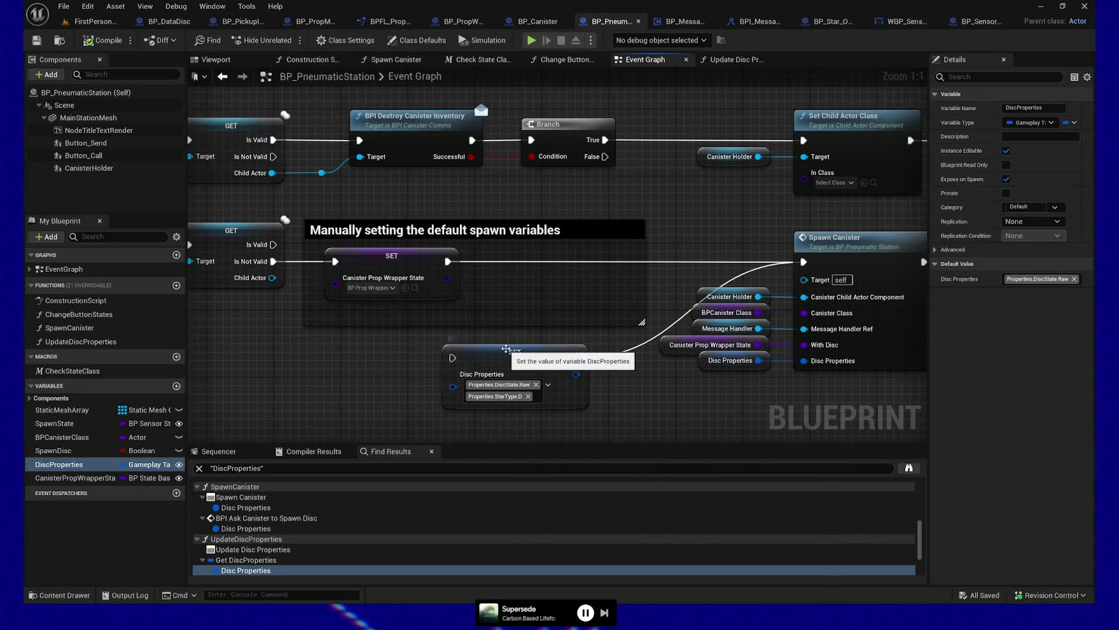
click(496, 349)
- Drop a DiscProperties getter into the canister-spawning section
drag(337, 366, 300, 377)
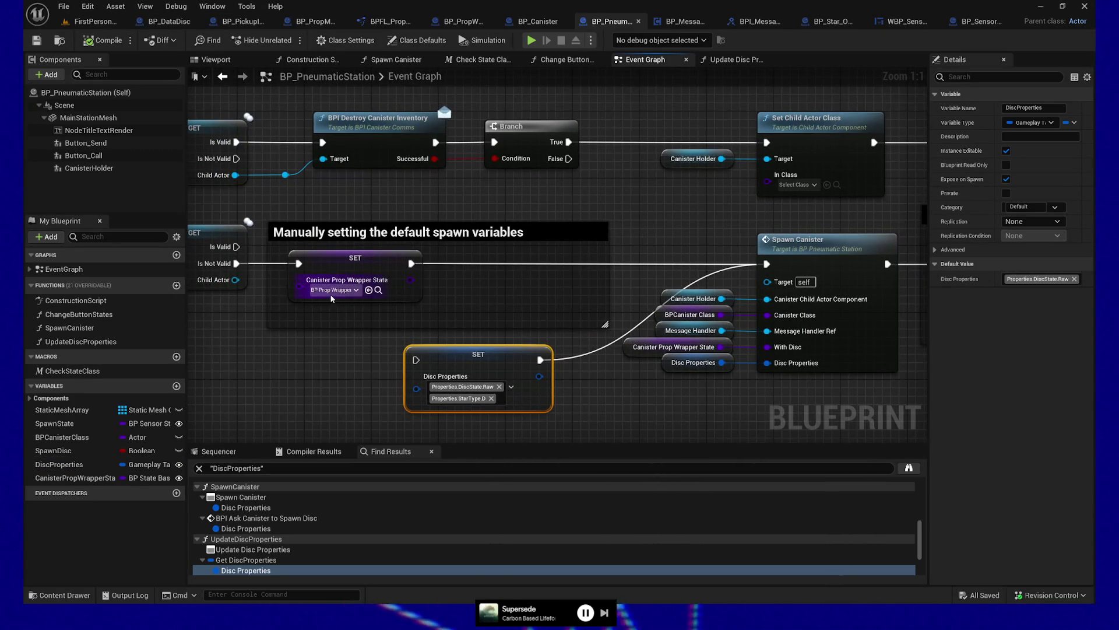
drag(349, 387, 342, 368)
mouse_move(58, 464)
mouse_down()
mouse_move(294, 380)
mouse_move(341, 395)
mouse_up()
click(302, 392)
- Add an Add Gameplay Tag node fed by Disc Properties, with the tag Properties.DiscState.Raw
text(add gameplay)
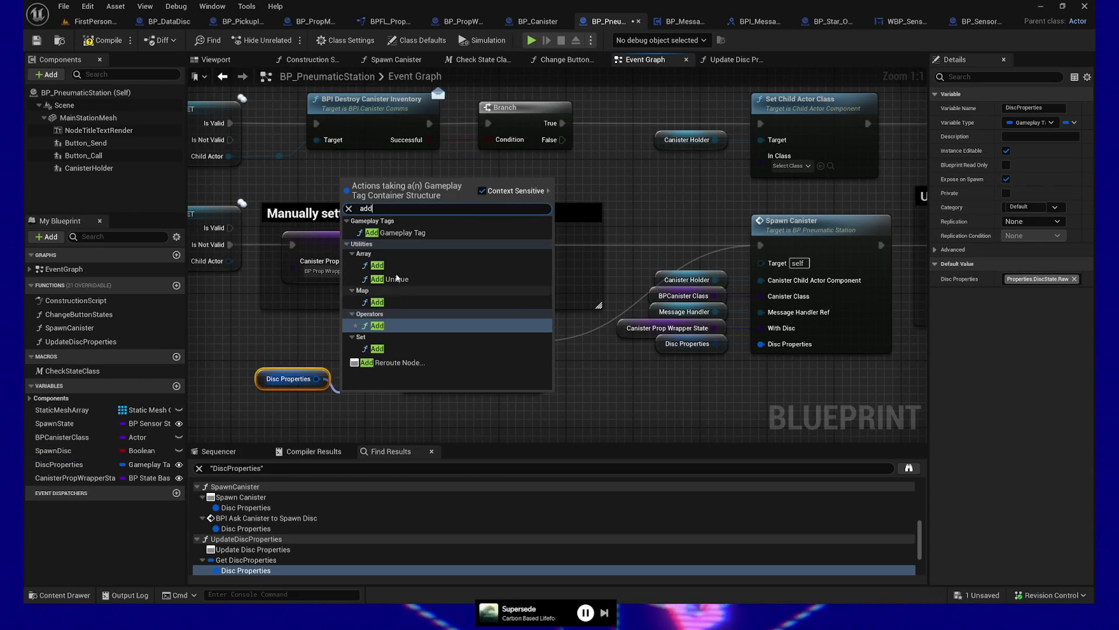
click(393, 377)
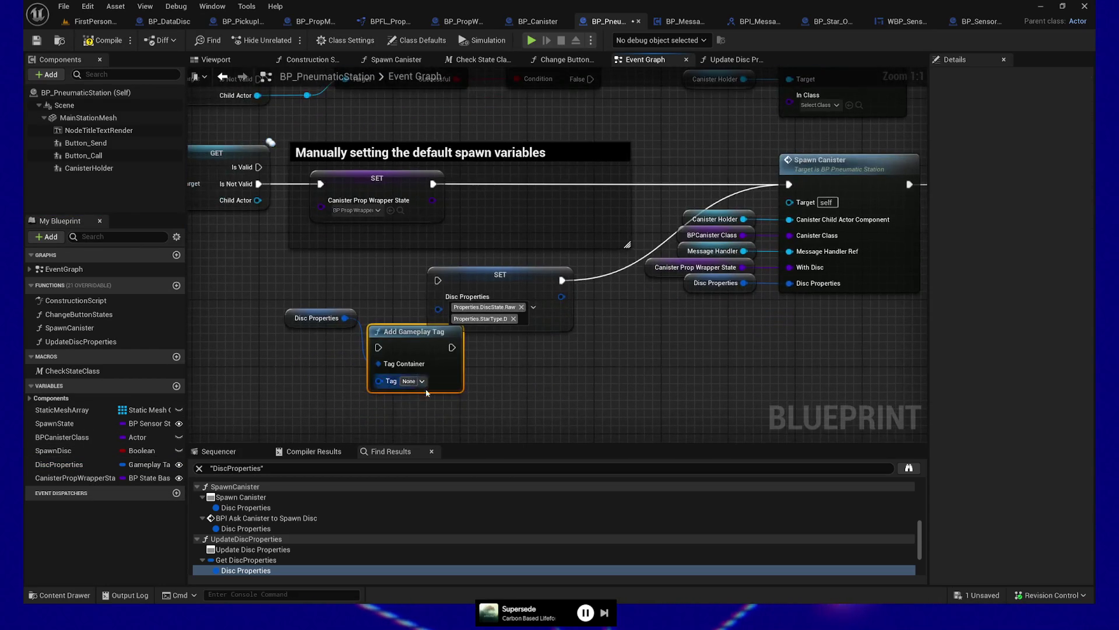
click(422, 381)
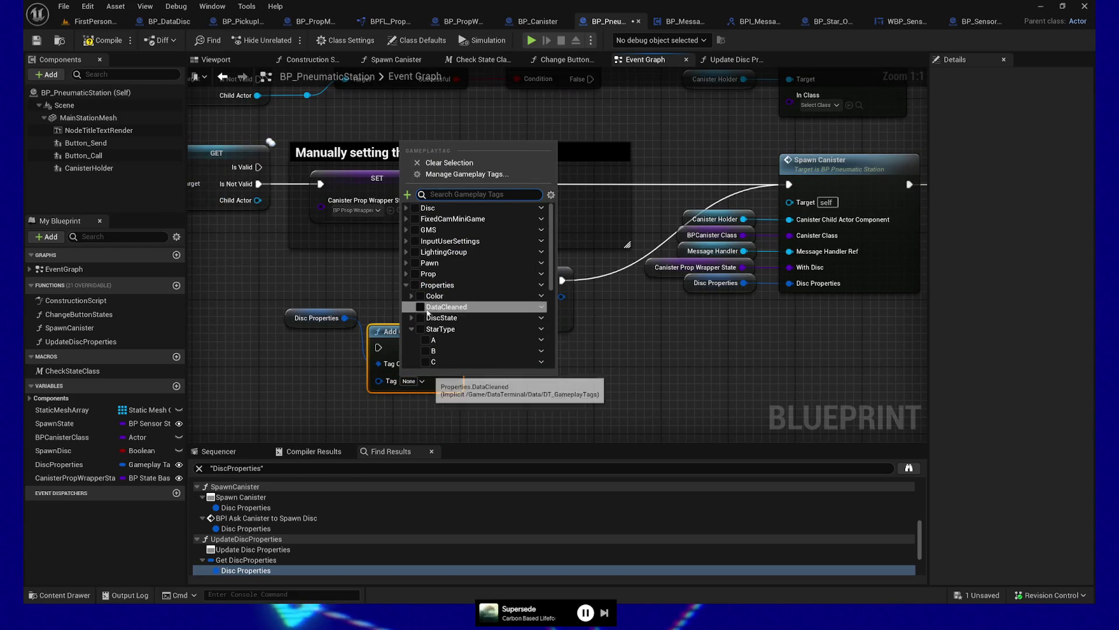
click(411, 317)
click(431, 362)
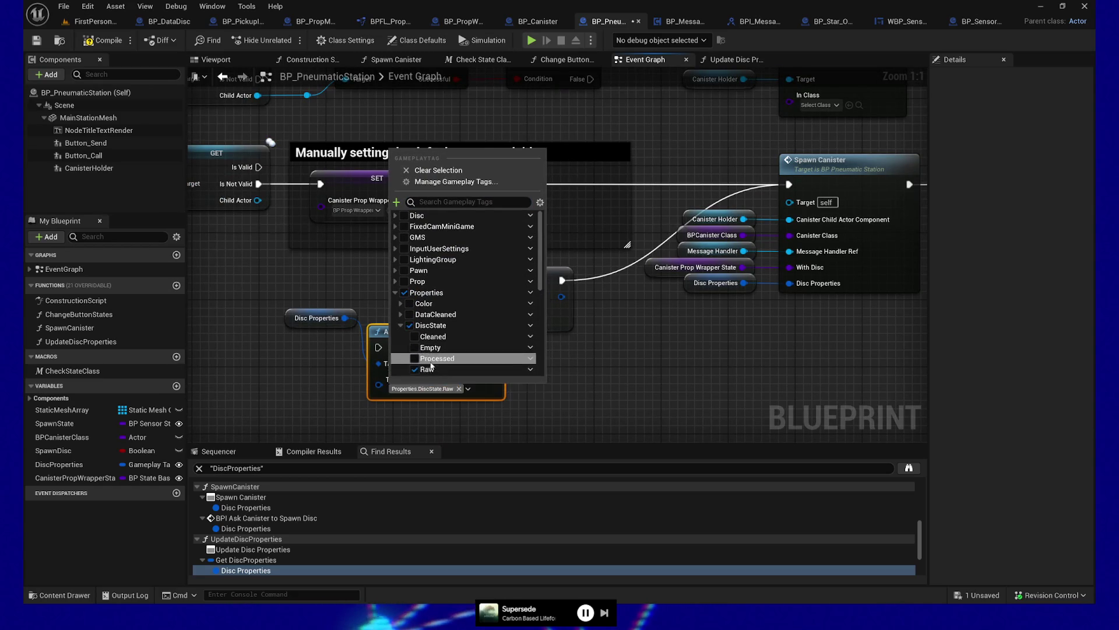
click(594, 372)
- Move SET Disc Properties down and place the getter and tag node between SET and Spawn Canister
click(544, 281)
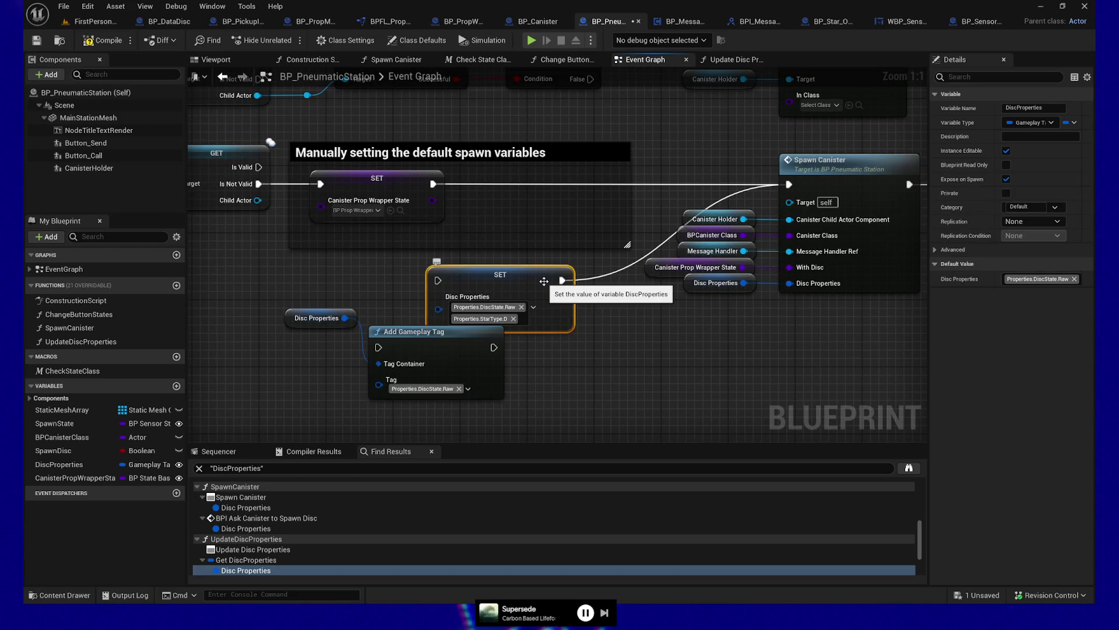
click(605, 278)
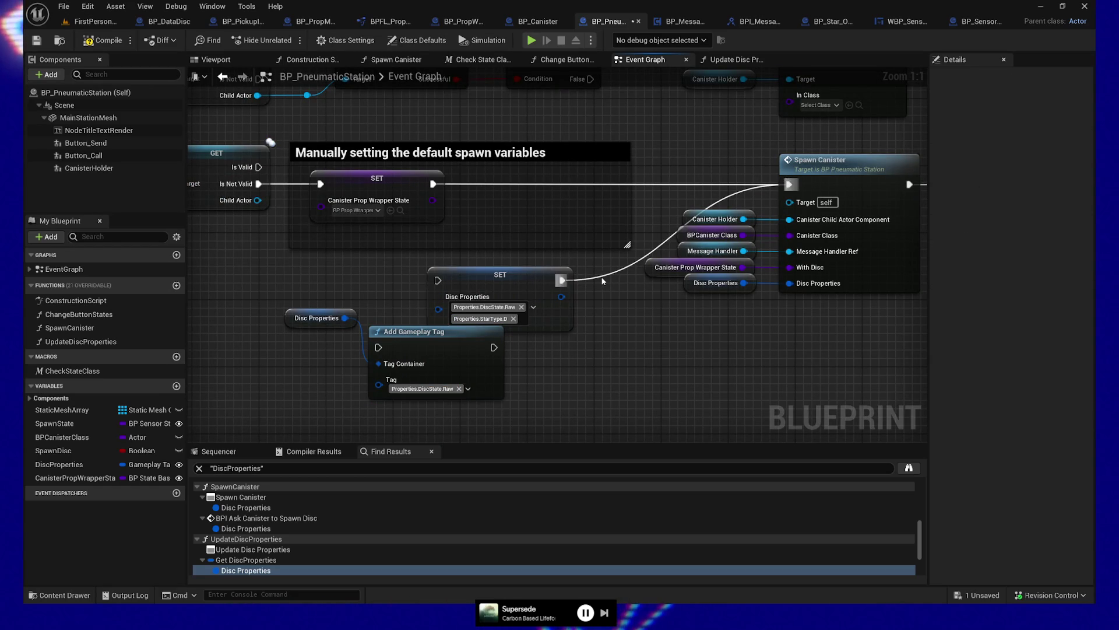
mouse_move(548, 274)
mouse_down()
mouse_move(564, 390)
mouse_move(580, 390)
mouse_up()
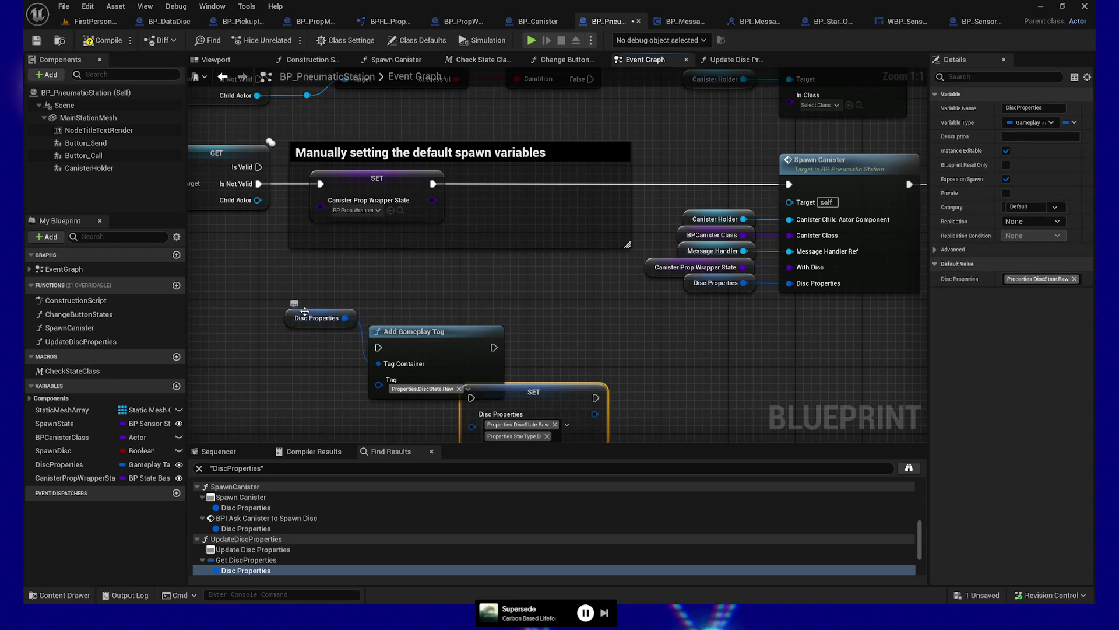
drag(305, 312, 312, 350)
drag(359, 307, 508, 379)
mouse_move(453, 338)
mouse_down()
mouse_move(601, 183)
mouse_move(575, 192)
mouse_move(583, 199)
mouse_up()
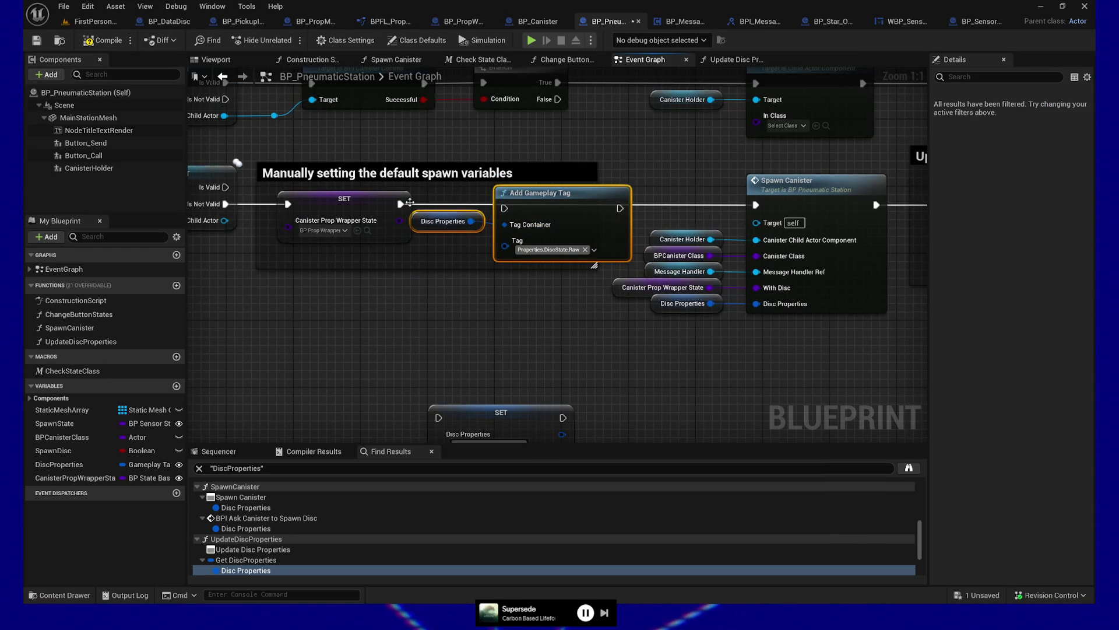
- Wire execution from SET through Add Gameplay Tag into Spawn Canister, then nudge the SET node left
mouse_move(399, 203)
mouse_down()
mouse_move(455, 215)
mouse_move(541, 204)
mouse_up()
drag(620, 204, 757, 205)
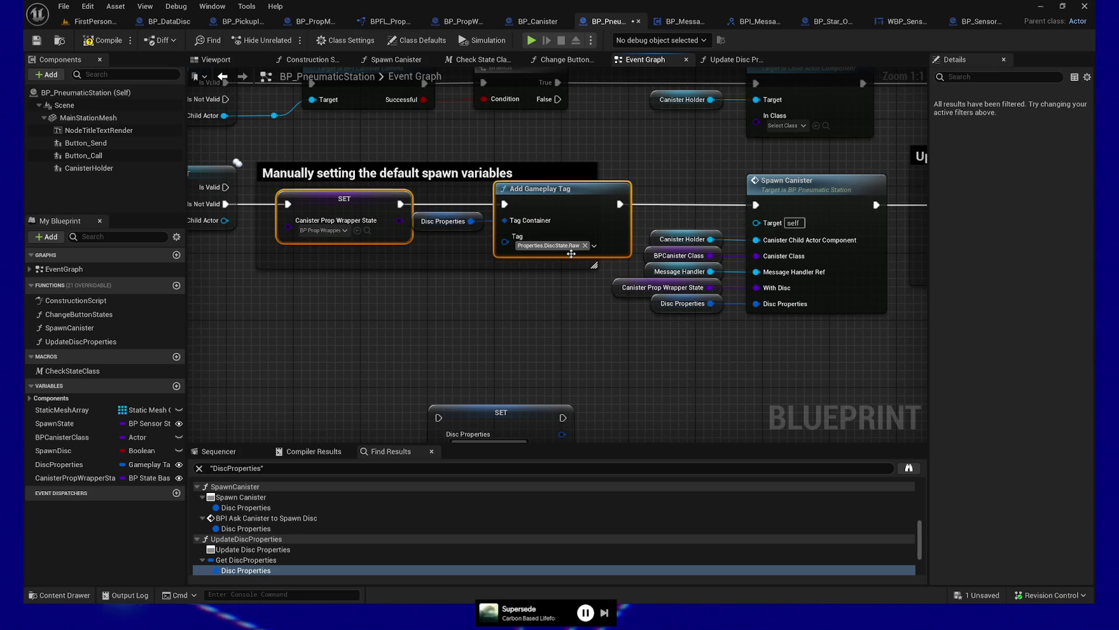
click(438, 229)
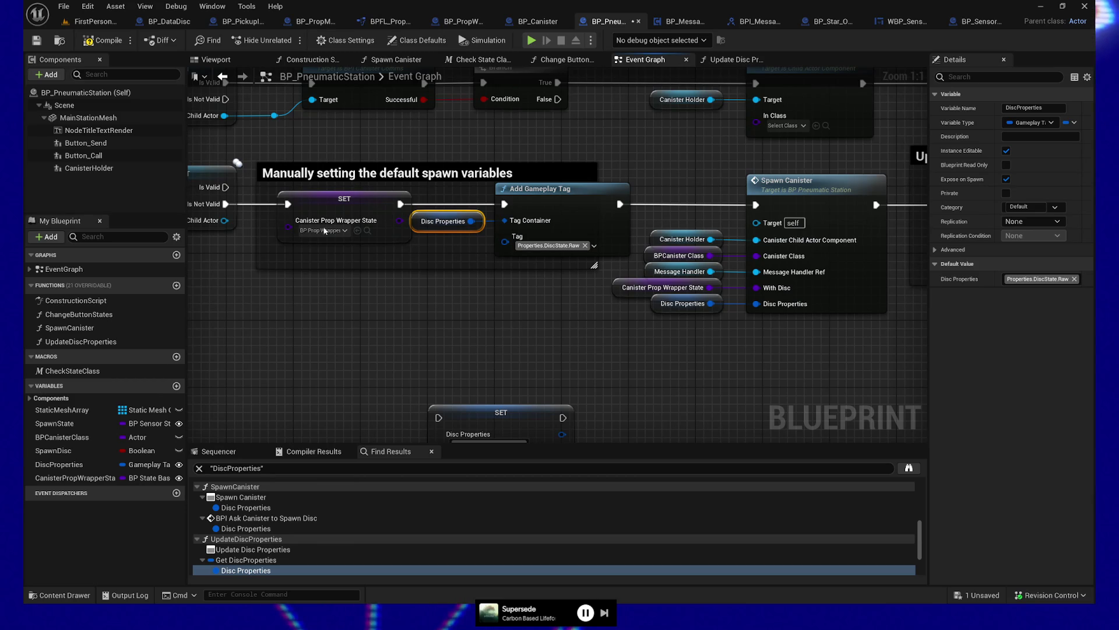
click(340, 200)
drag(340, 200, 332, 200)
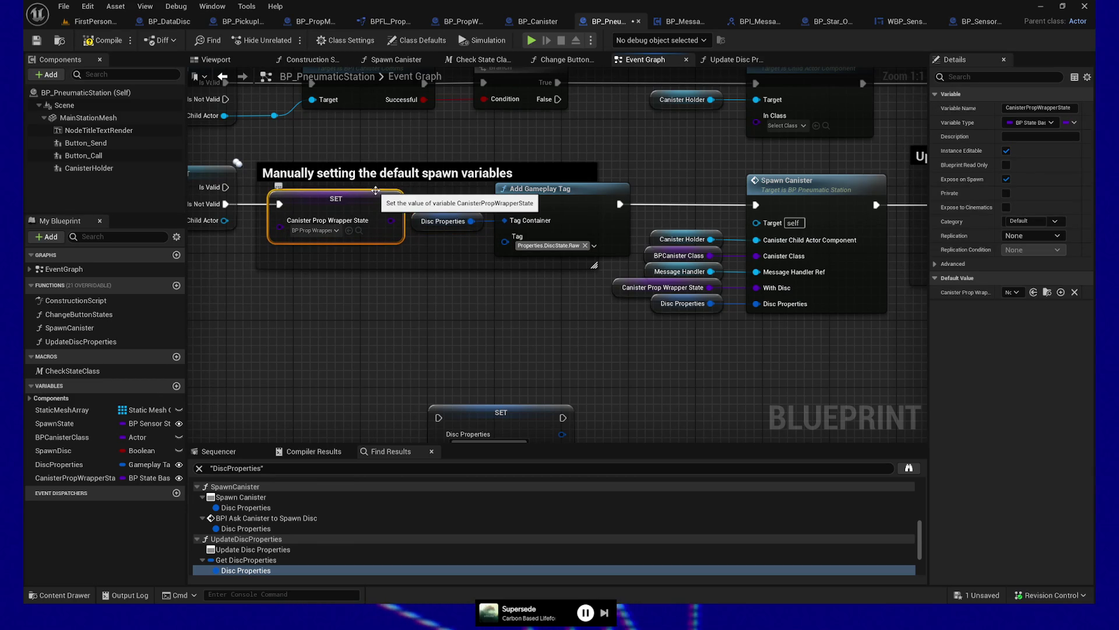
- Widen the spawn-variables comment around the new nodes, realign Spawn Canister, and compile and save
mouse_move(598, 170)
mouse_down()
mouse_move(645, 170)
mouse_move(856, 372)
mouse_up()
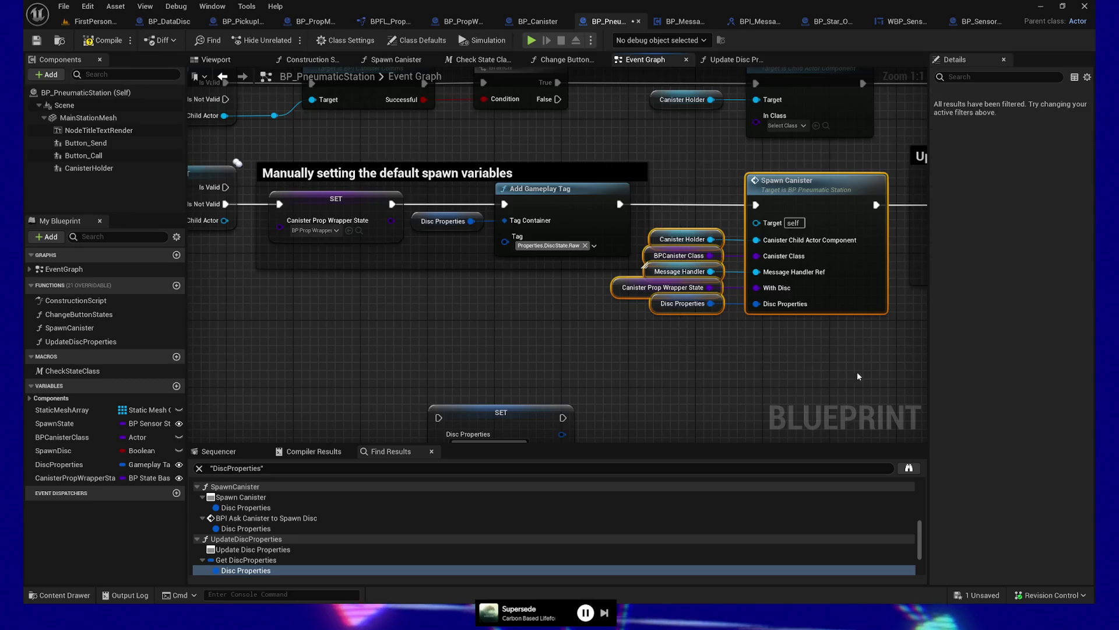
scroll(857, 372, down, 2)
mouse_move(423, 121)
mouse_down()
mouse_move(862, 297)
mouse_move(941, 302)
mouse_up()
key(f)
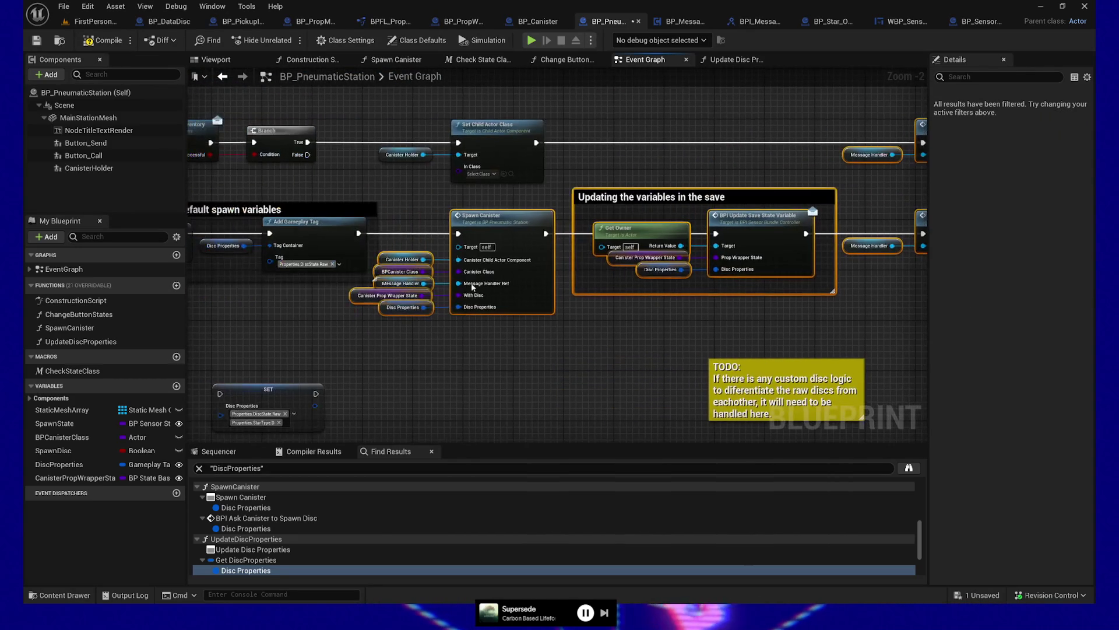
key(Right)
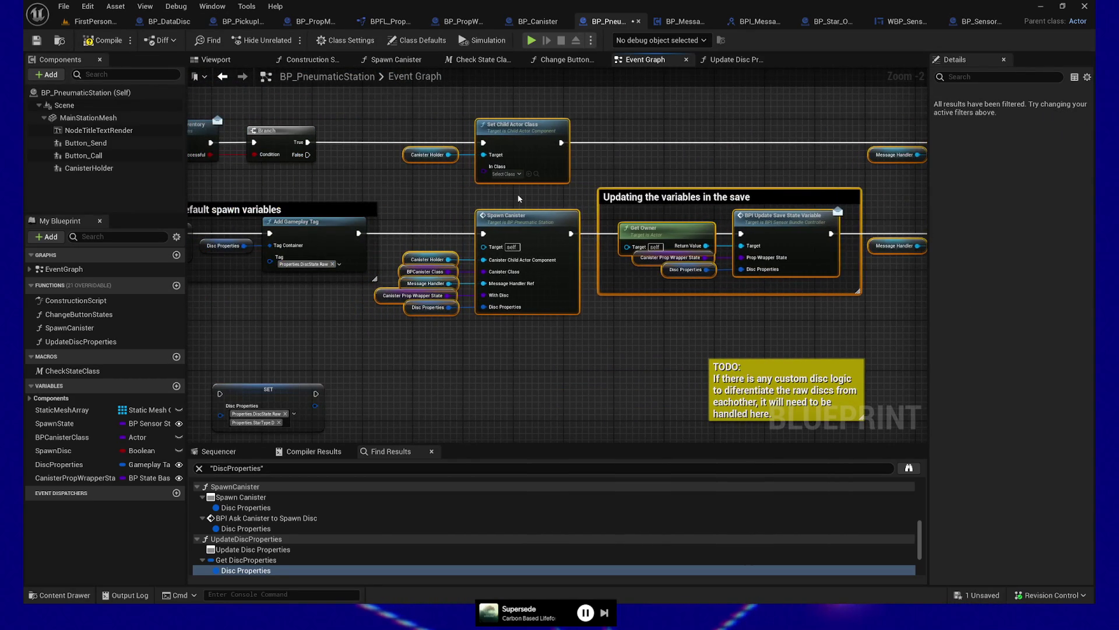
mouse_move(256, 379)
mouse_down()
mouse_move(406, 358)
mouse_move(441, 289)
mouse_up()
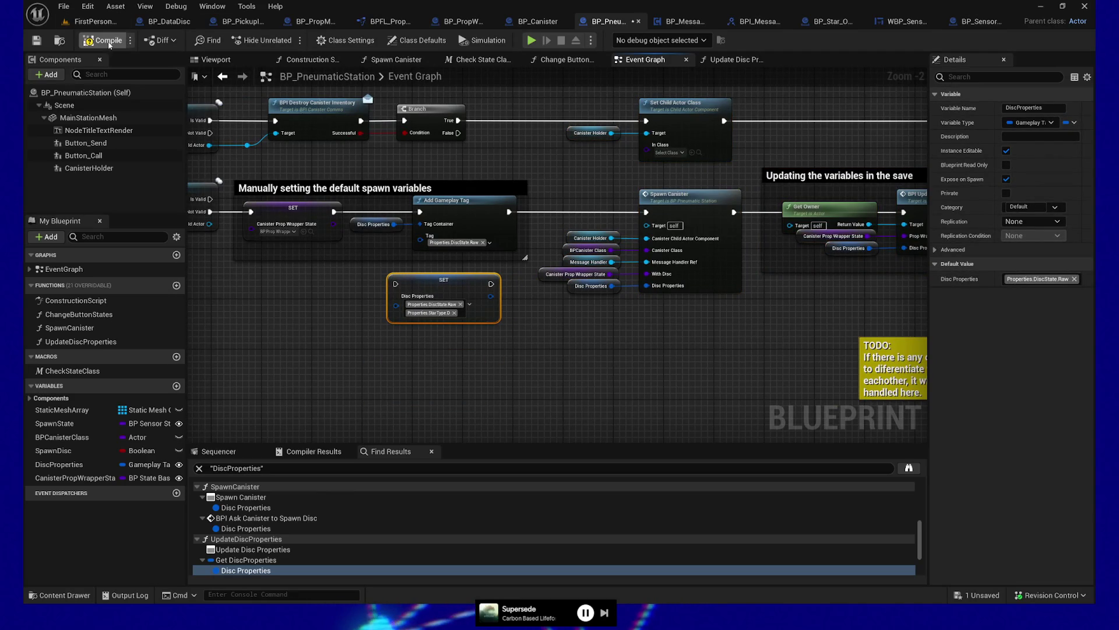
click(47, 44)
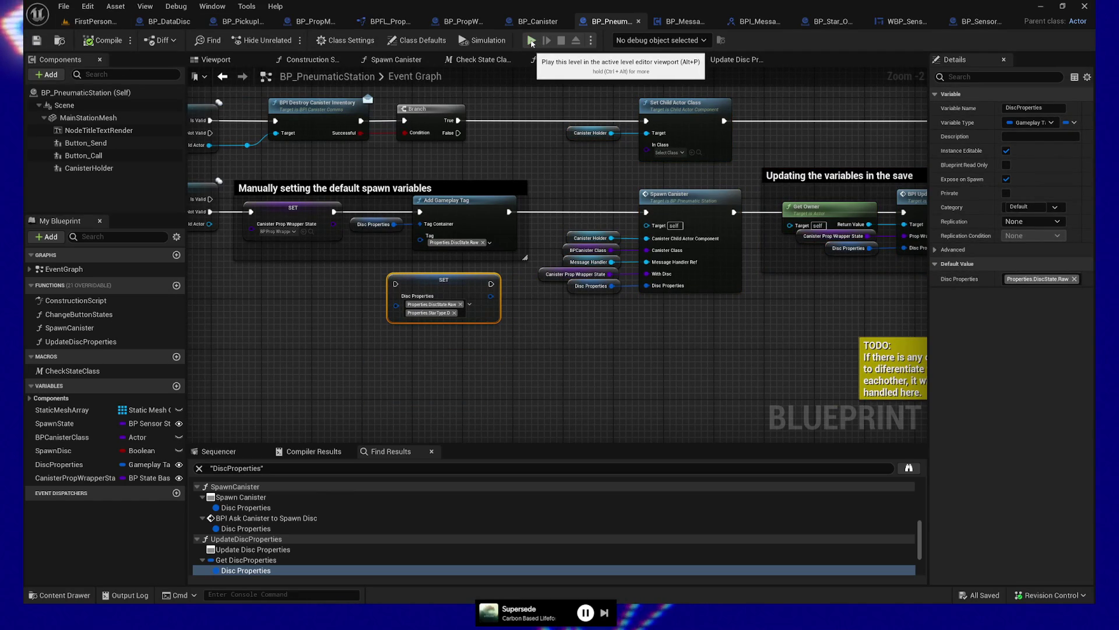
click(532, 41)
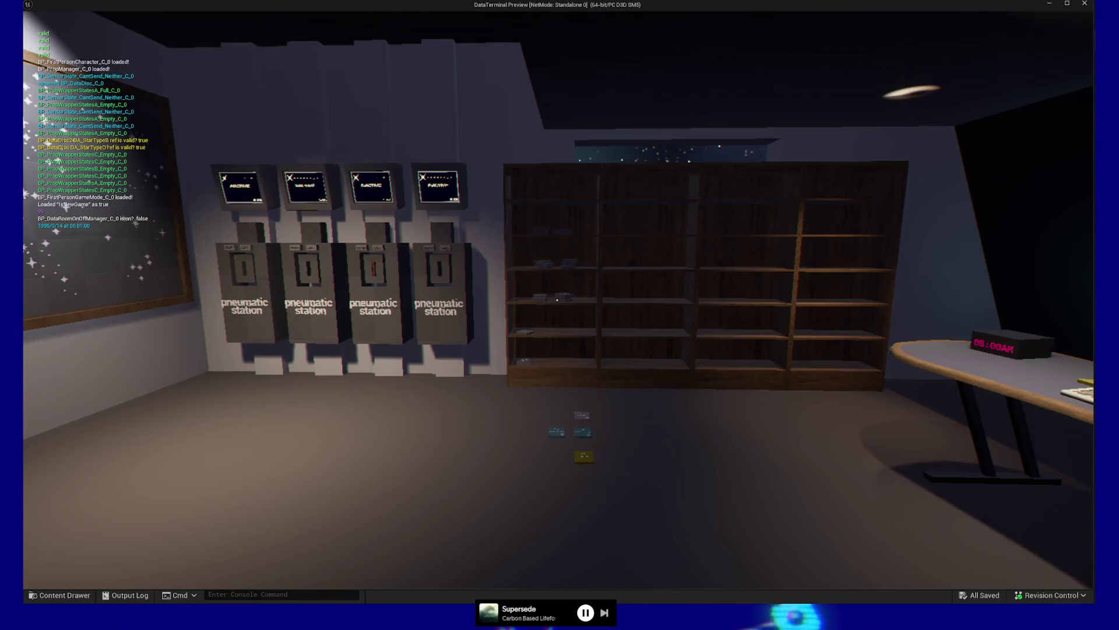
key(w)
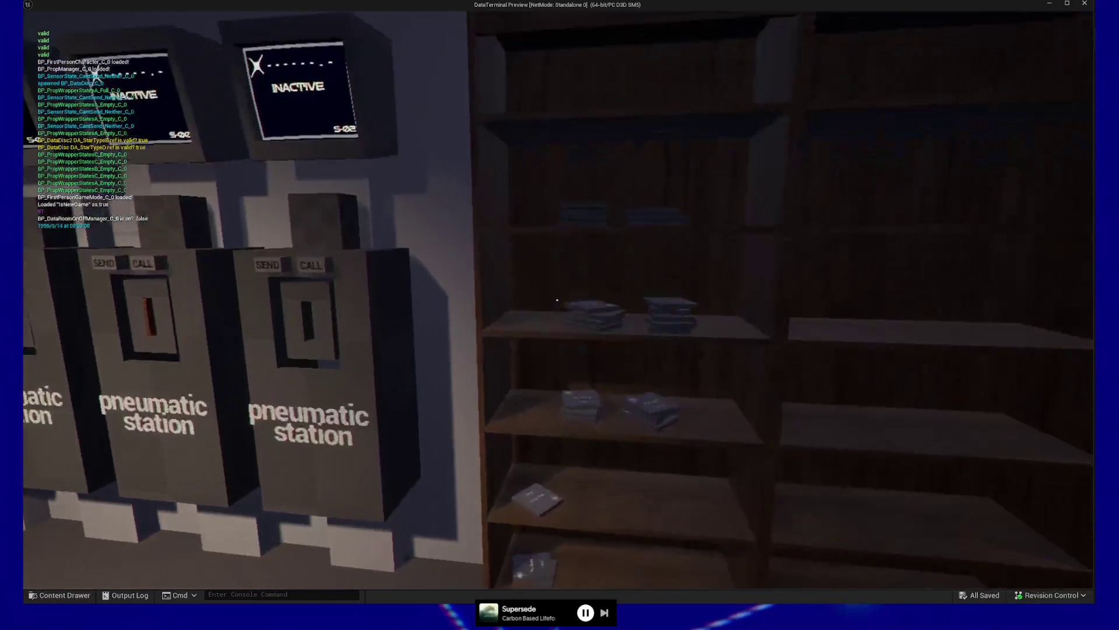
key(Escape)
click(553, 469)
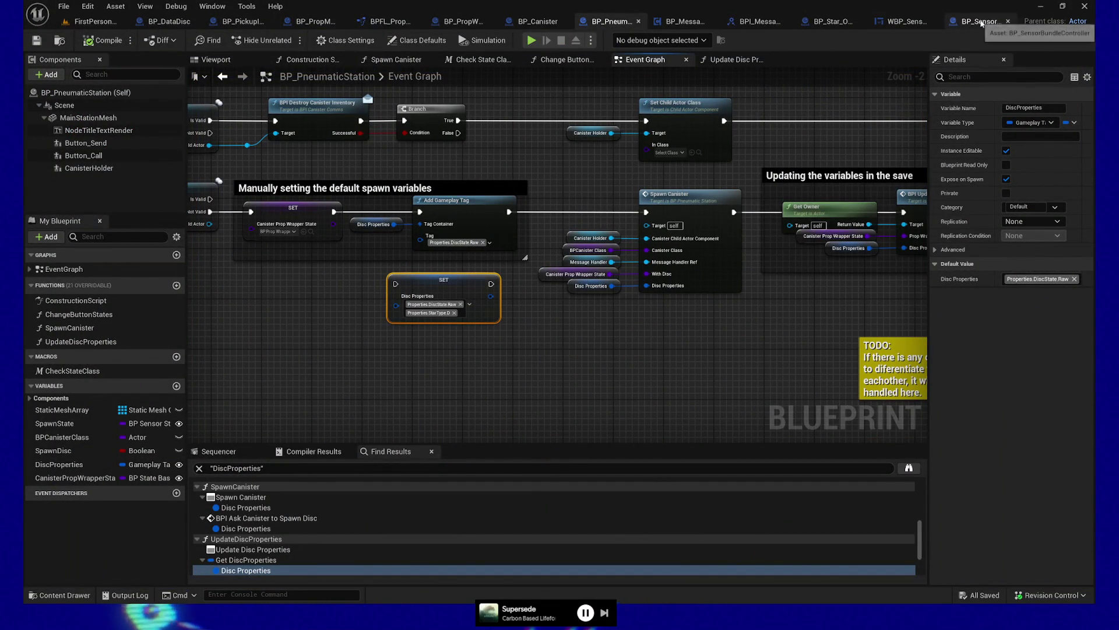
- Open WBP_SensorMonitor's Event Graph and survey Event Construct, Event Tick and the Event Binding groups
click(905, 27)
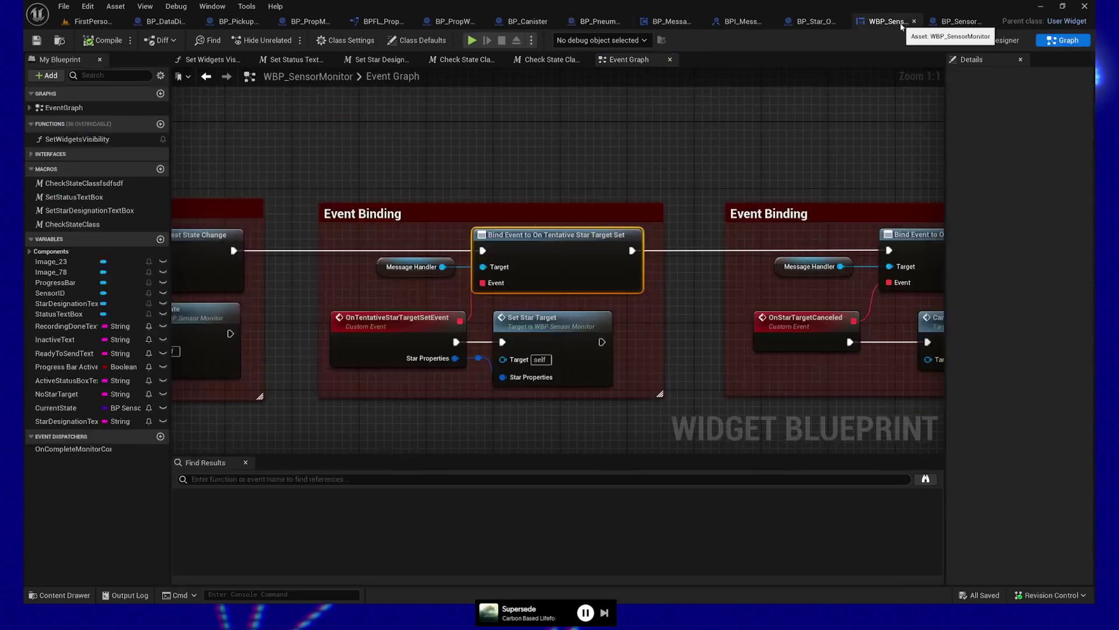
scroll(482, 123, down, 5)
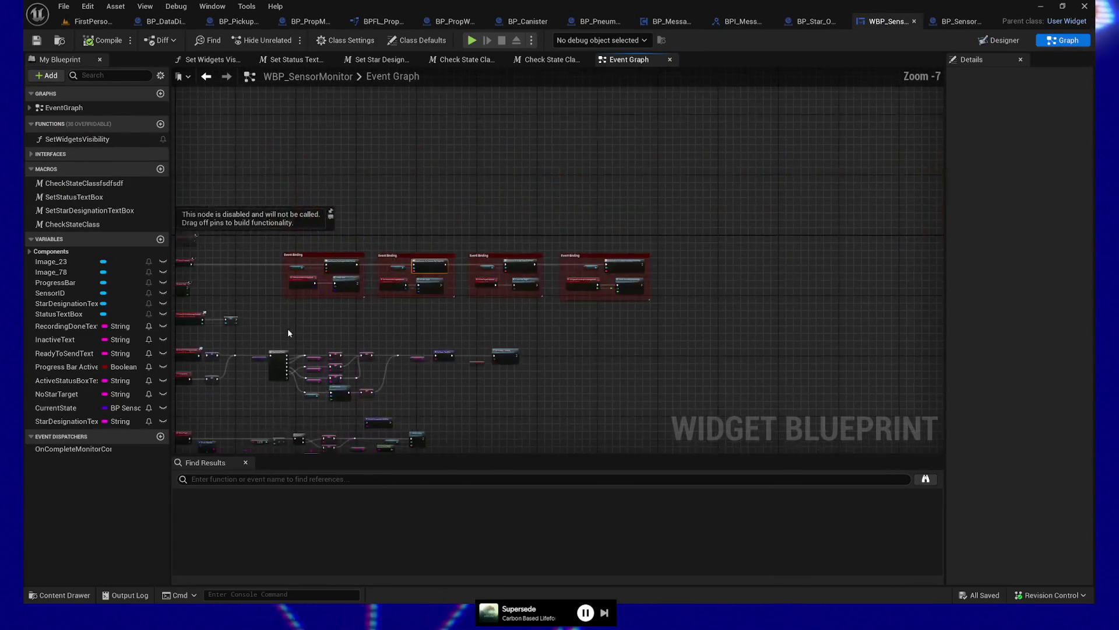
drag(559, 244, 548, 159)
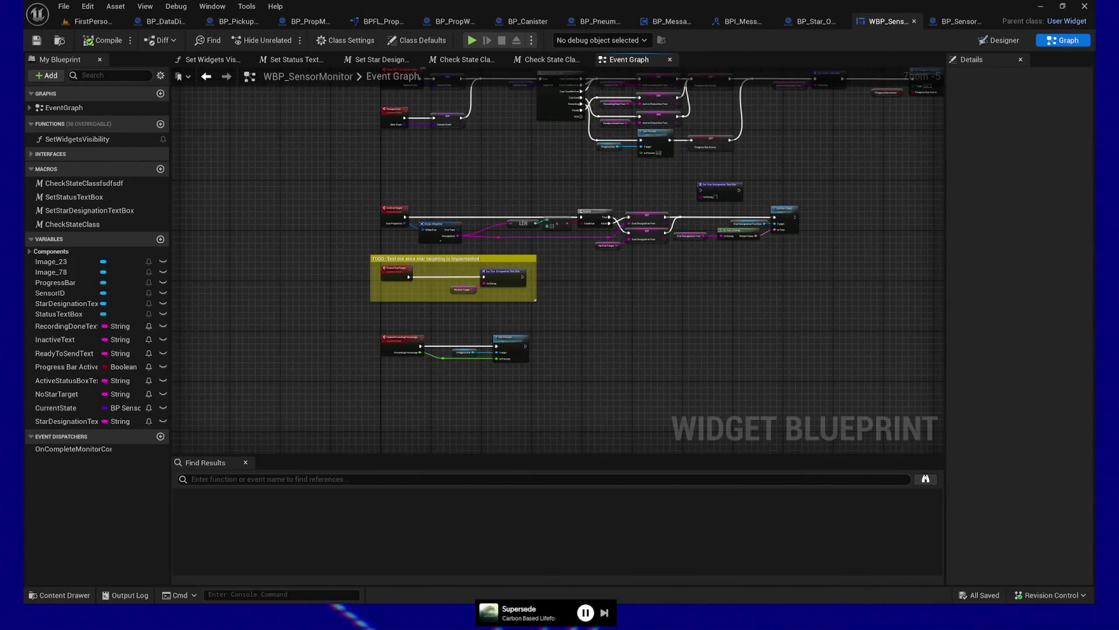
drag(581, 303, 583, 431)
mouse_move(531, 299)
mouse_down()
mouse_move(526, 324)
mouse_move(412, 333)
mouse_move(460, 345)
mouse_move(467, 417)
mouse_up()
scroll(477, 283, up, 3)
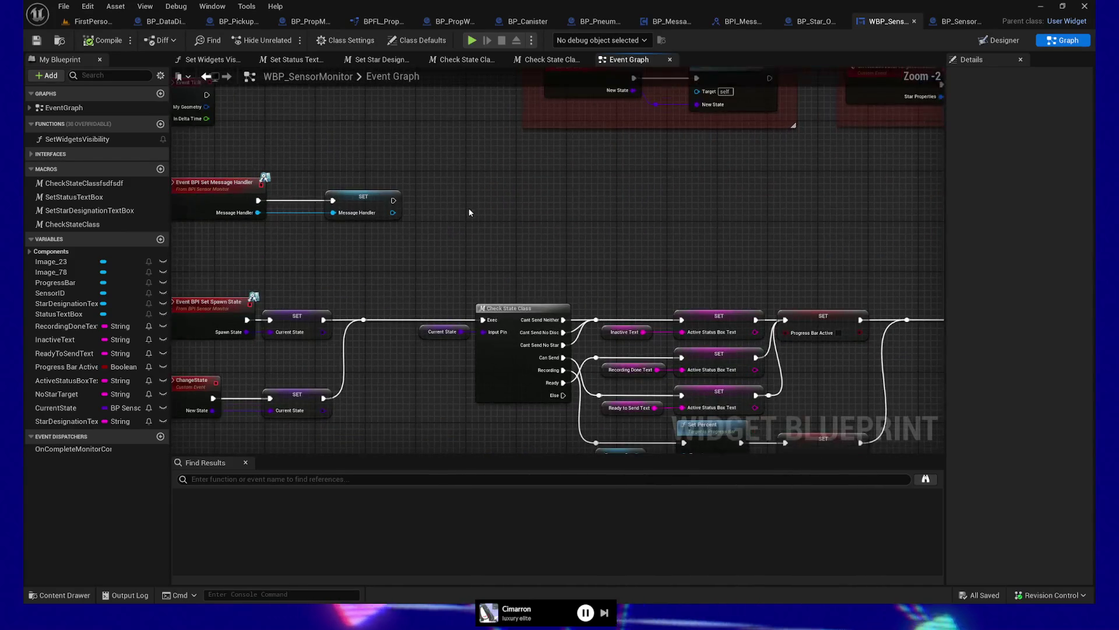
mouse_move(474, 180)
mouse_down()
mouse_move(496, 227)
mouse_move(628, 315)
mouse_move(396, 381)
mouse_move(622, 346)
mouse_move(362, 399)
mouse_move(487, 365)
mouse_move(339, 364)
mouse_up()
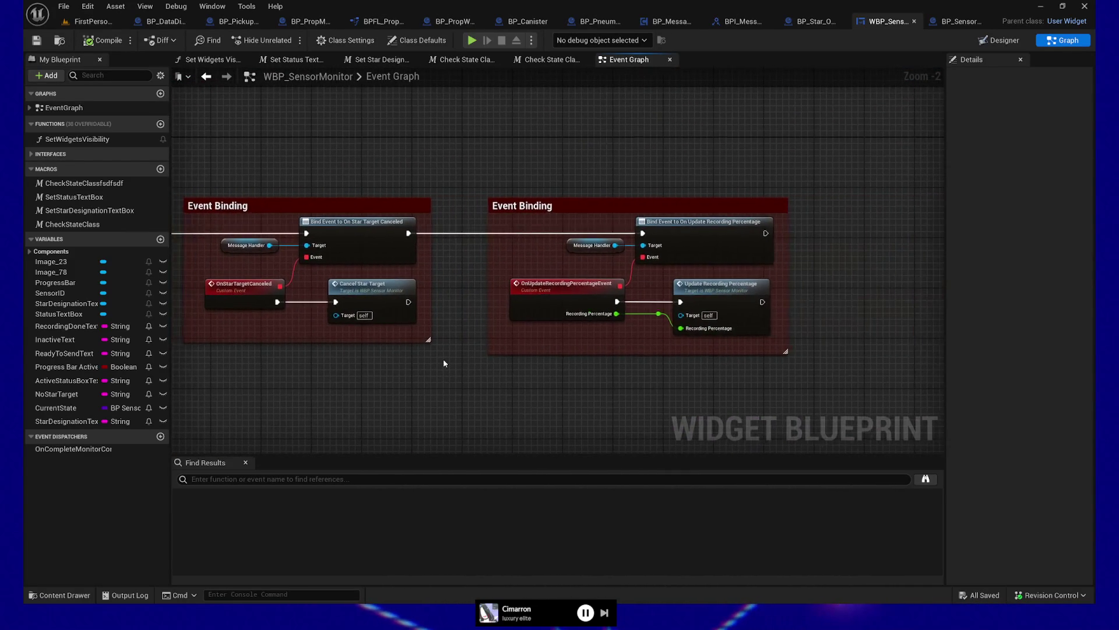
scroll(483, 366, down, 2)
mouse_move(484, 366)
mouse_down()
mouse_move(616, 242)
mouse_move(595, 255)
mouse_move(652, 380)
mouse_move(694, 305)
mouse_up()
scroll(695, 305, up, 2)
drag(589, 257, 635, 261)
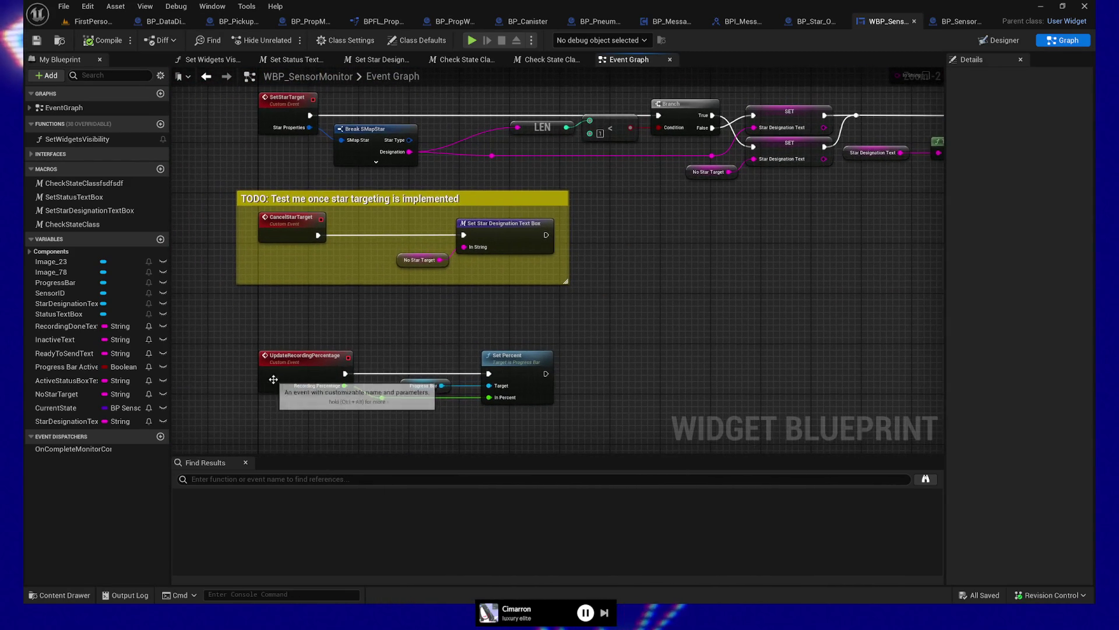
- Check the UpdateRecordingPercentage event's actions, then select the OnUpdateRecordingPercentageEvent binding node
right_click(307, 362)
click(710, 258)
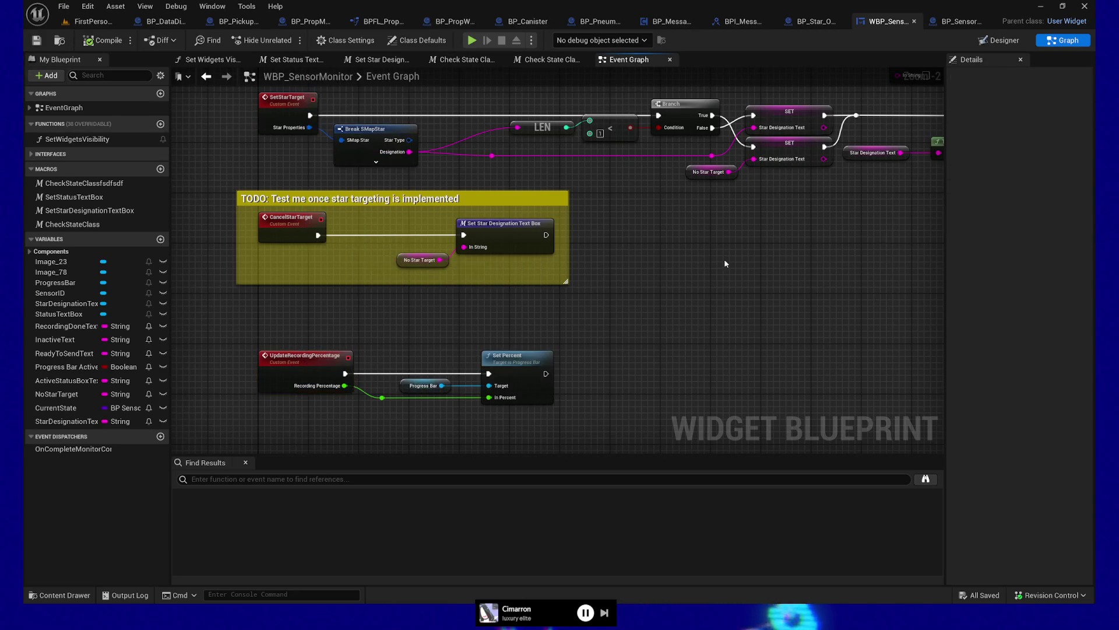
mouse_move(799, 240)
mouse_down()
mouse_move(794, 198)
mouse_move(507, 365)
mouse_move(244, 448)
mouse_up()
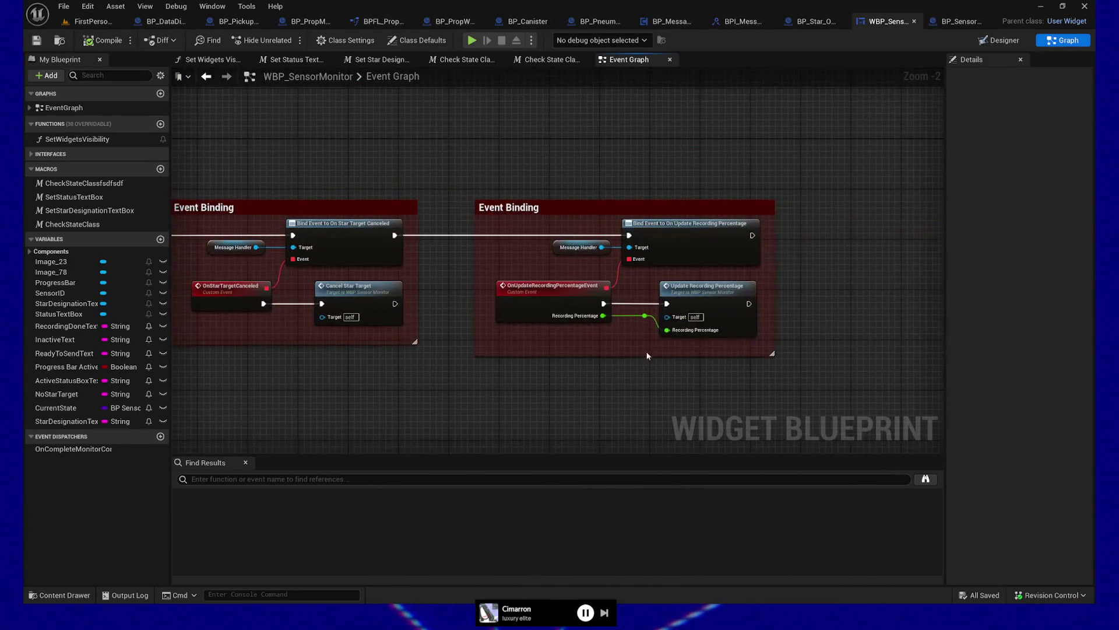
click(545, 290)
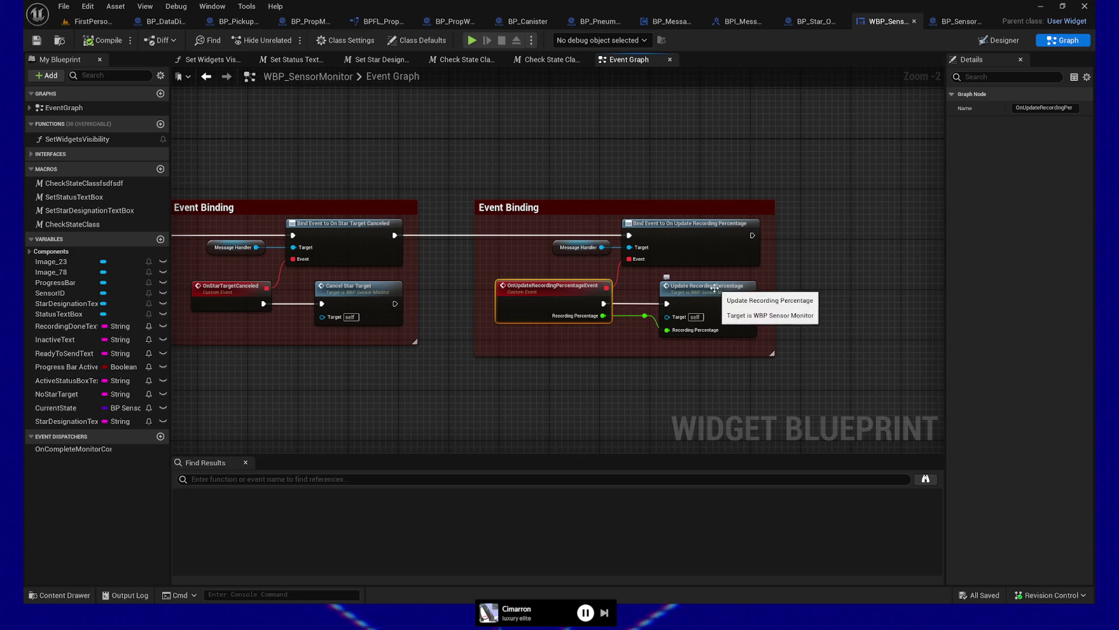
right_click(548, 298)
mouse_move(589, 410)
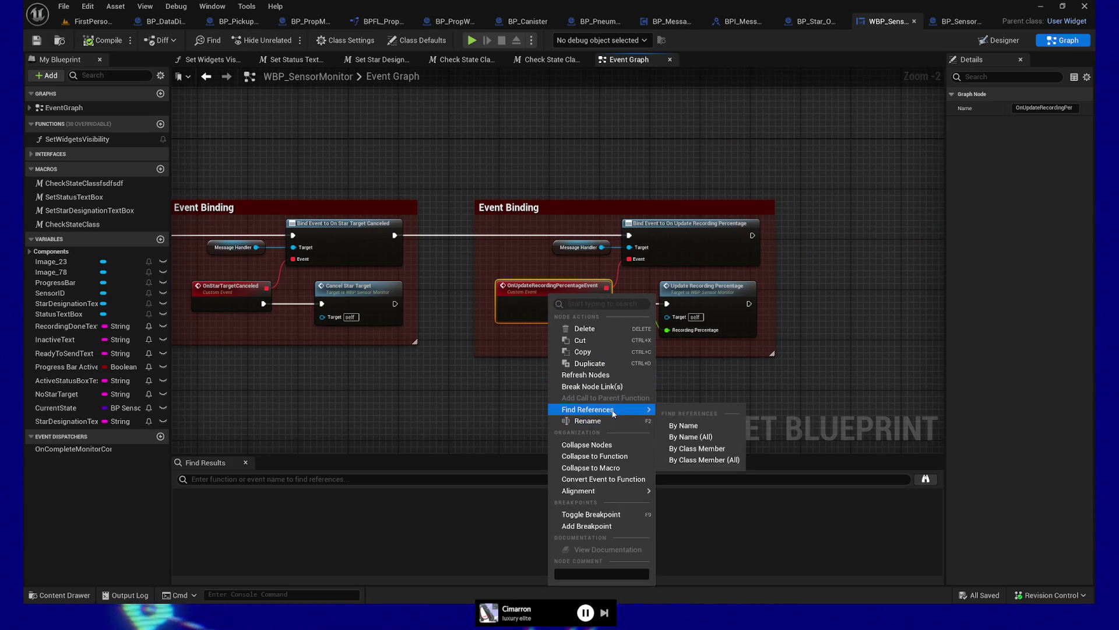
click(700, 437)
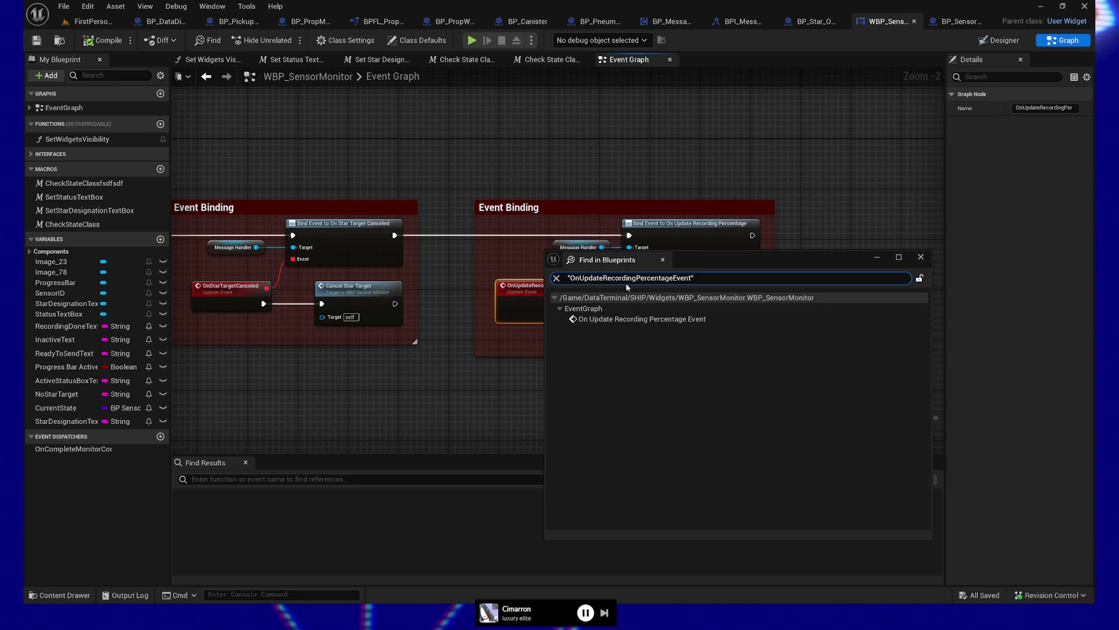
click(922, 257)
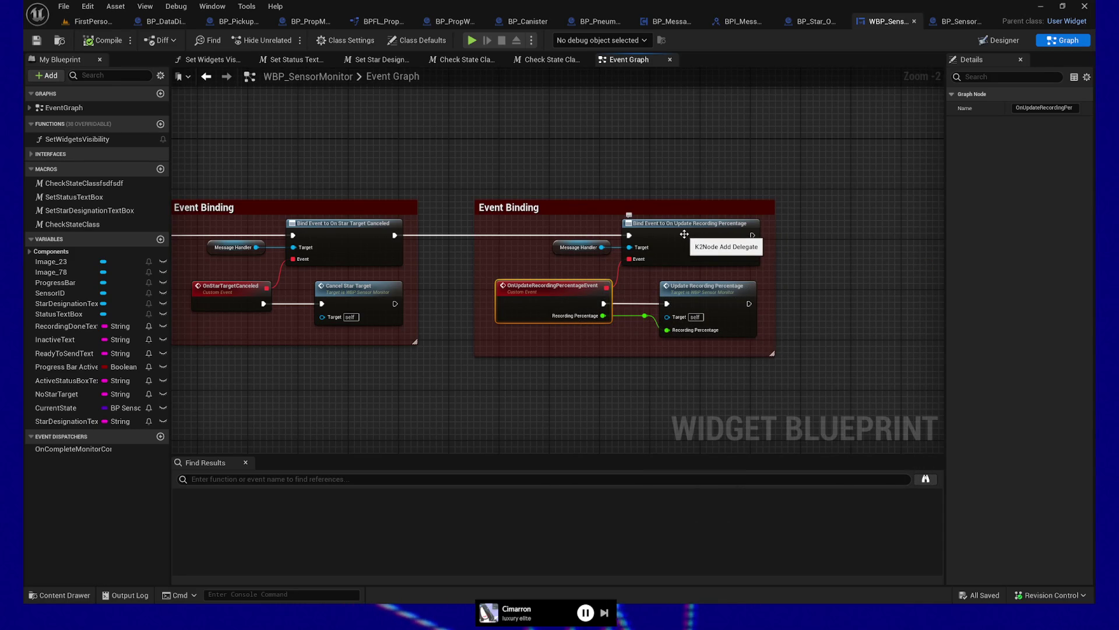
key(ctrl+shift+f)
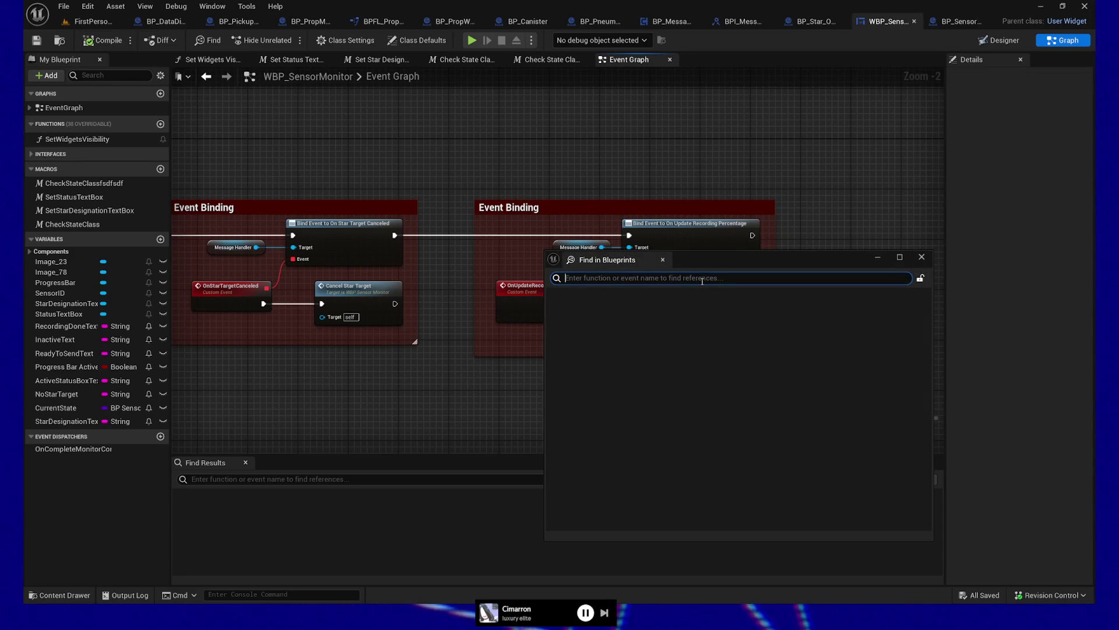
text(bin)
key(BackSpace)
key(BackSpace)
text(call )
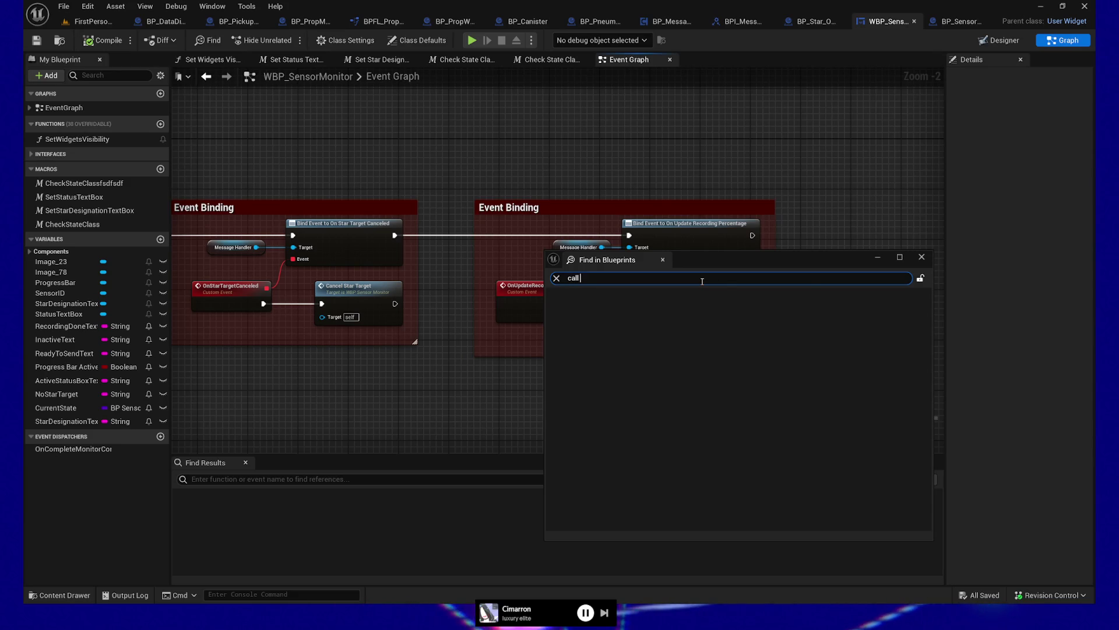
text(cording percentage)
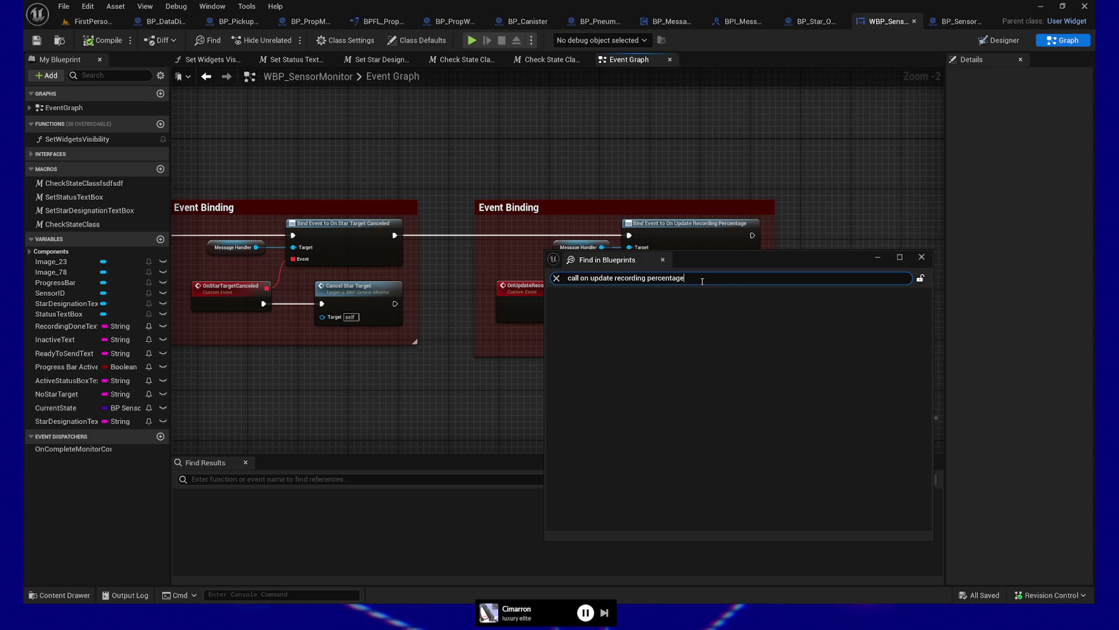
key(Return)
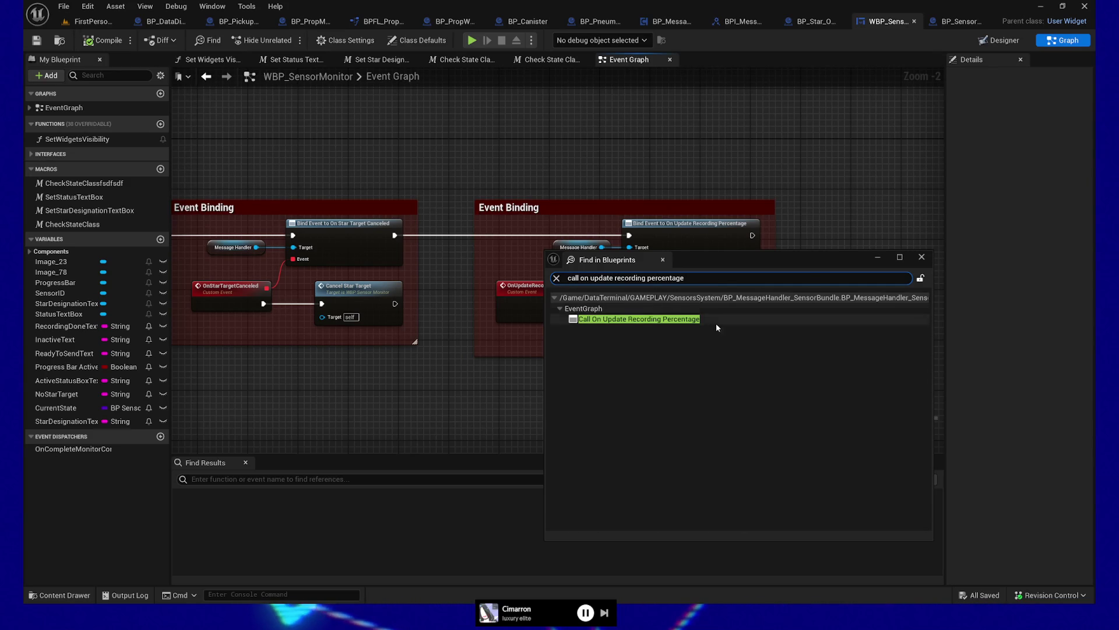
click(922, 257)
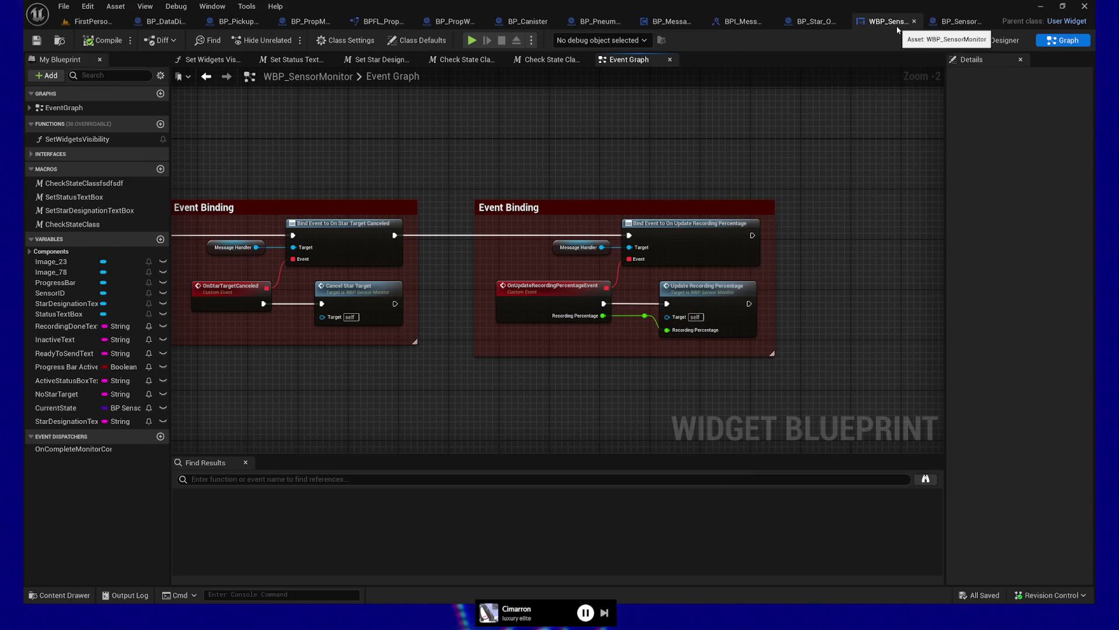
- From BP_MessageHandler_SensorBundle, find all references to BPI Update Recording Percentage and open the Increment Recording Timer call
click(666, 23)
mouse_move(239, 370)
mouse_down()
mouse_move(268, 374)
mouse_move(314, 200)
mouse_up()
click(465, 251)
right_click(465, 251)
mouse_move(525, 378)
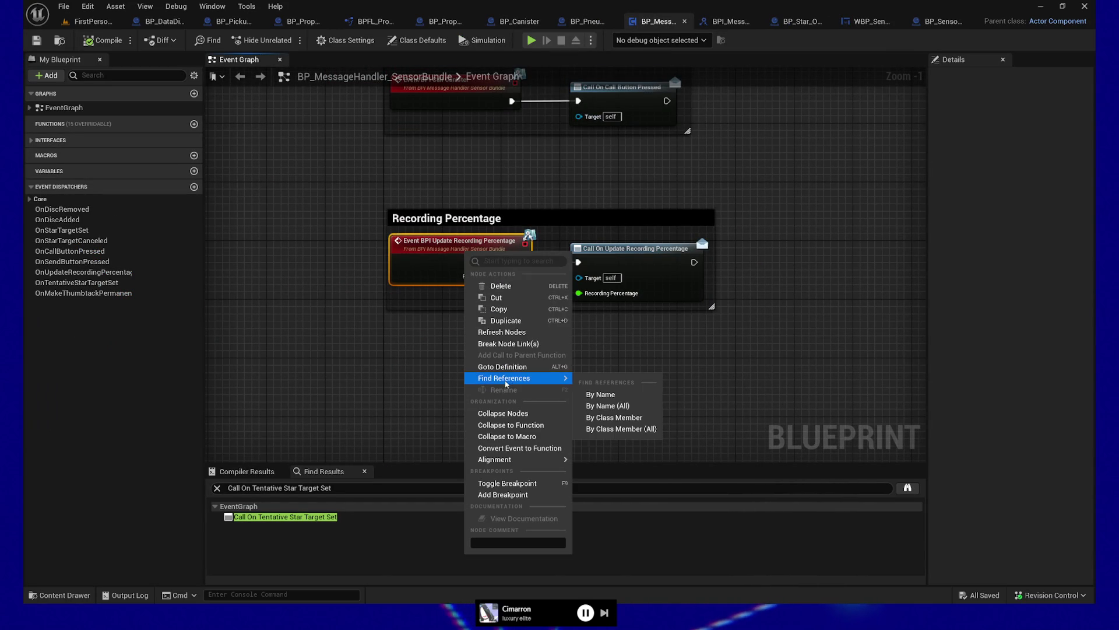
click(608, 405)
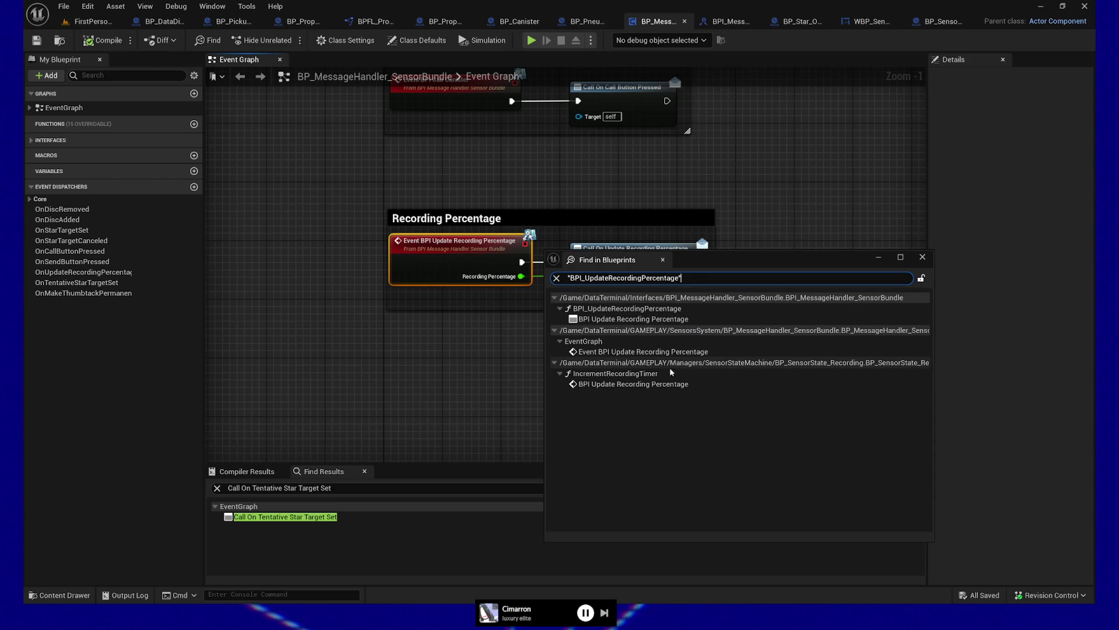
double_click(583, 384)
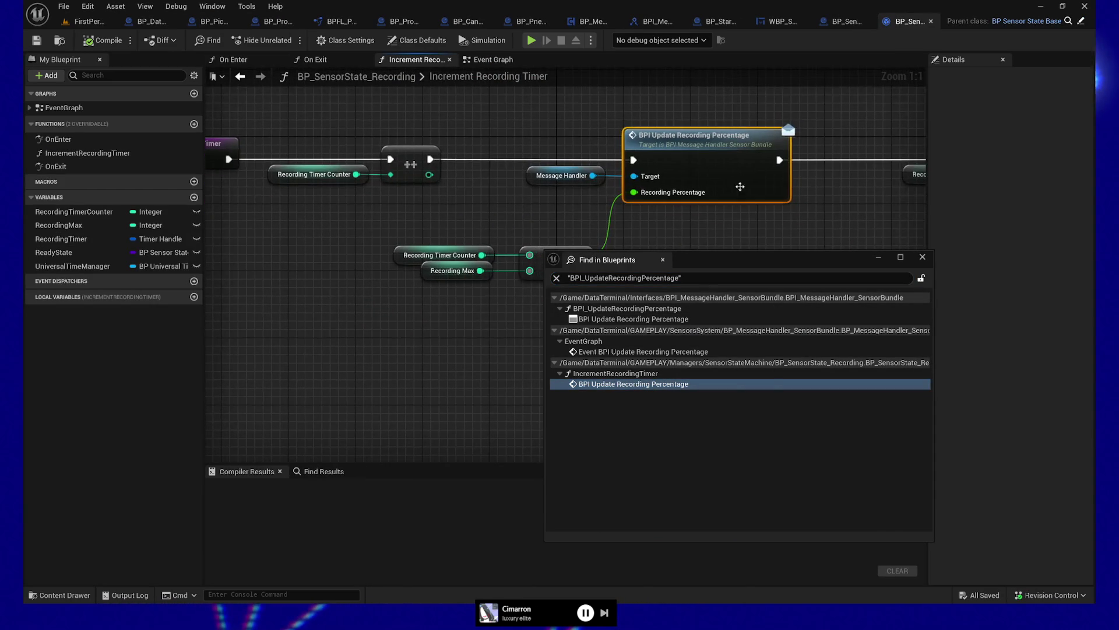
- Inspect the Recording Max variable's default value in Increment Recording Timer's Details
drag(706, 261, 775, 323)
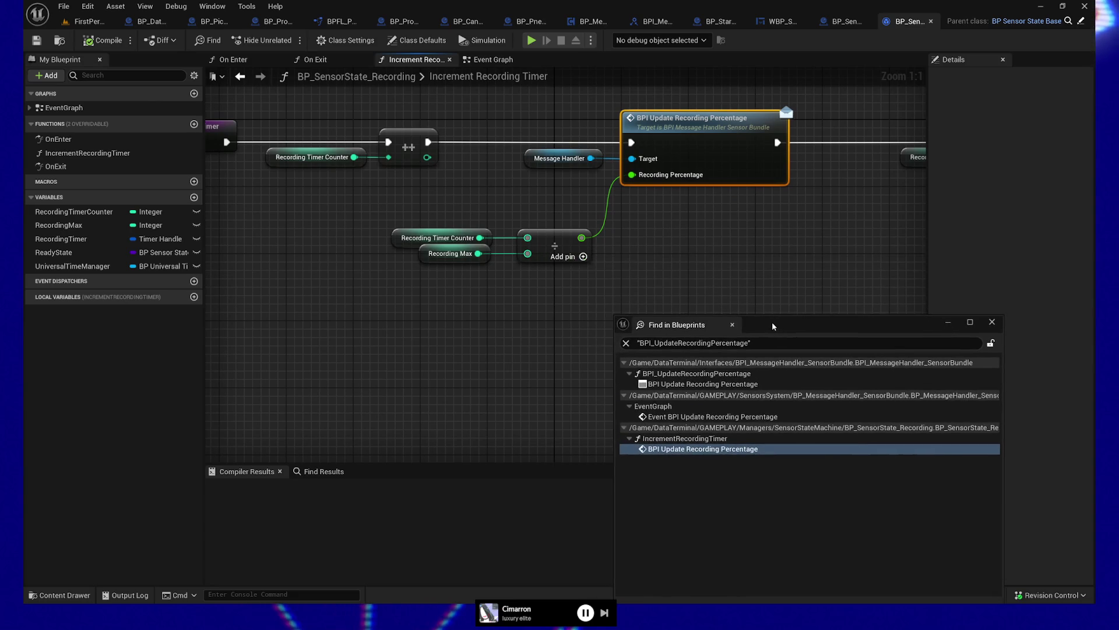
drag(486, 347, 516, 362)
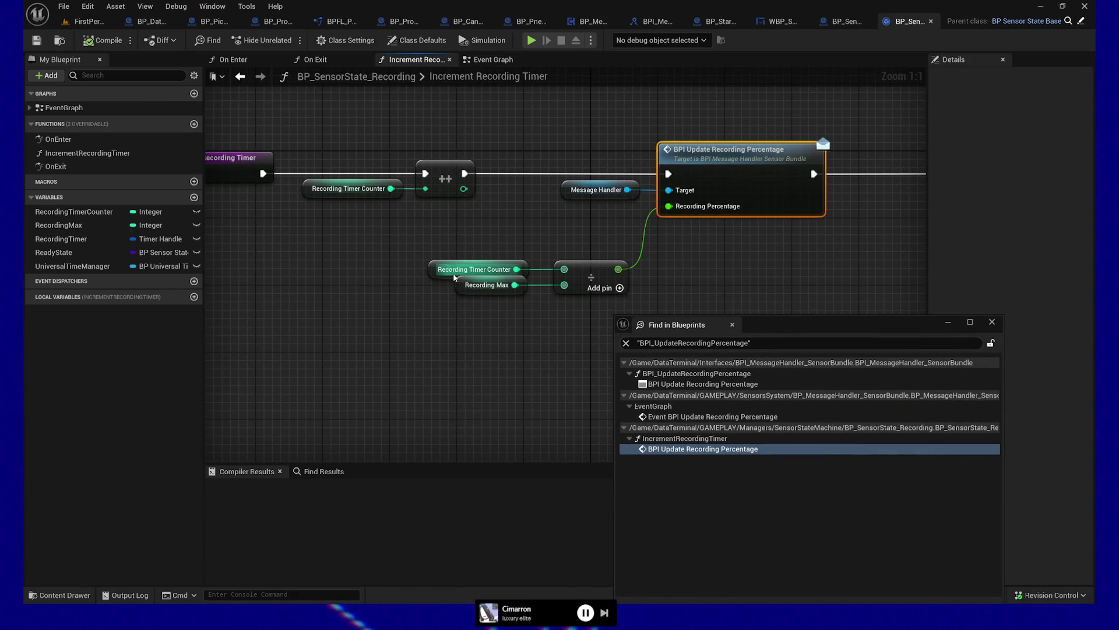
click(463, 288)
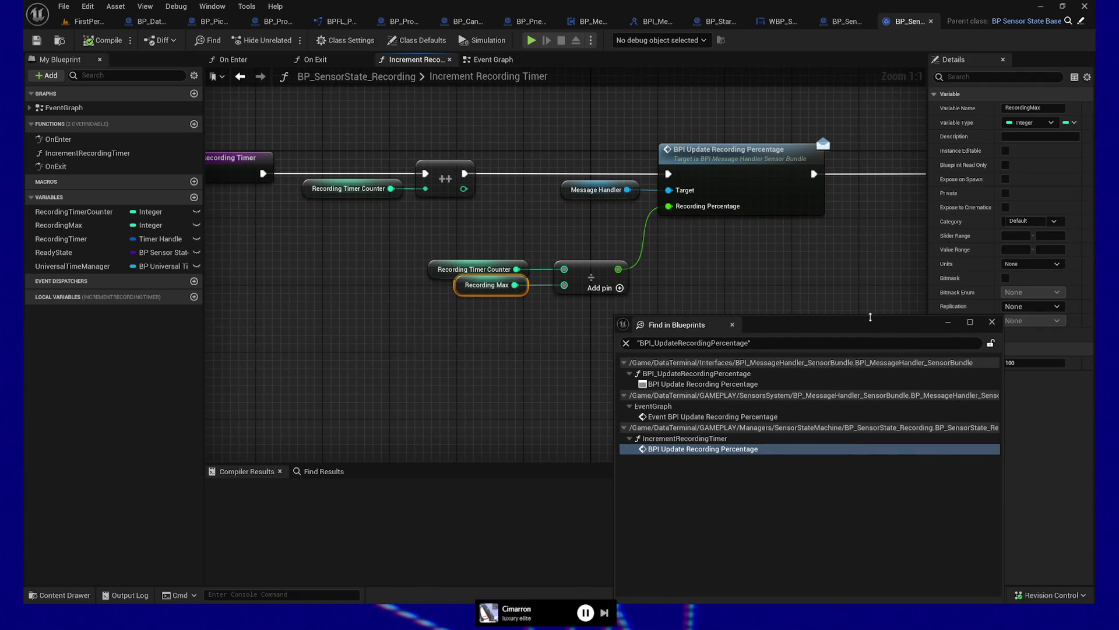
drag(875, 328, 723, 346)
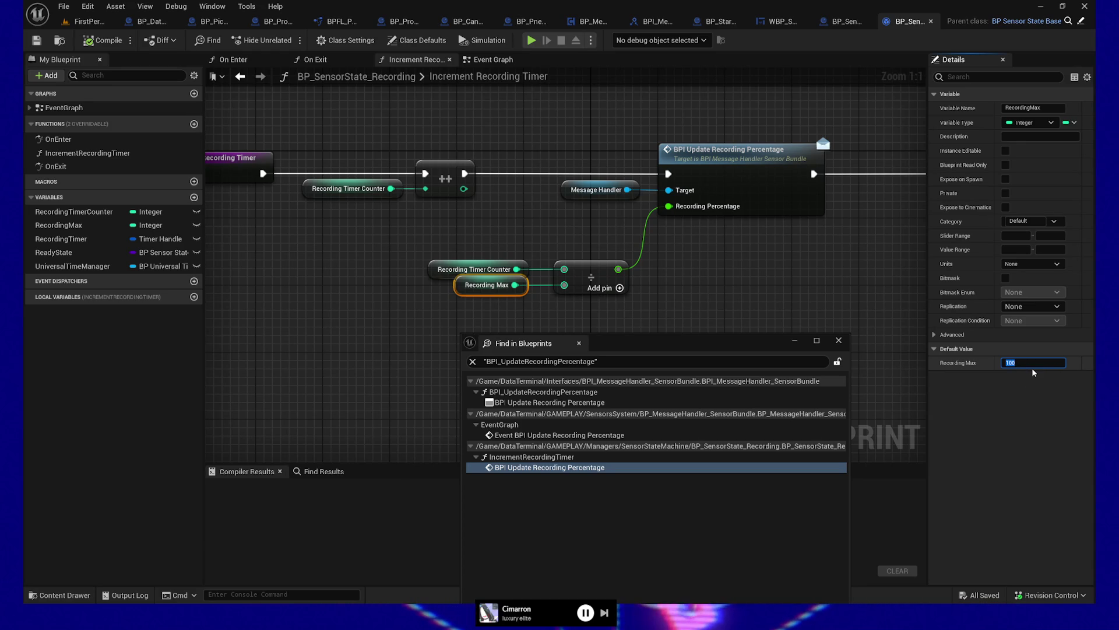
click(255, 93)
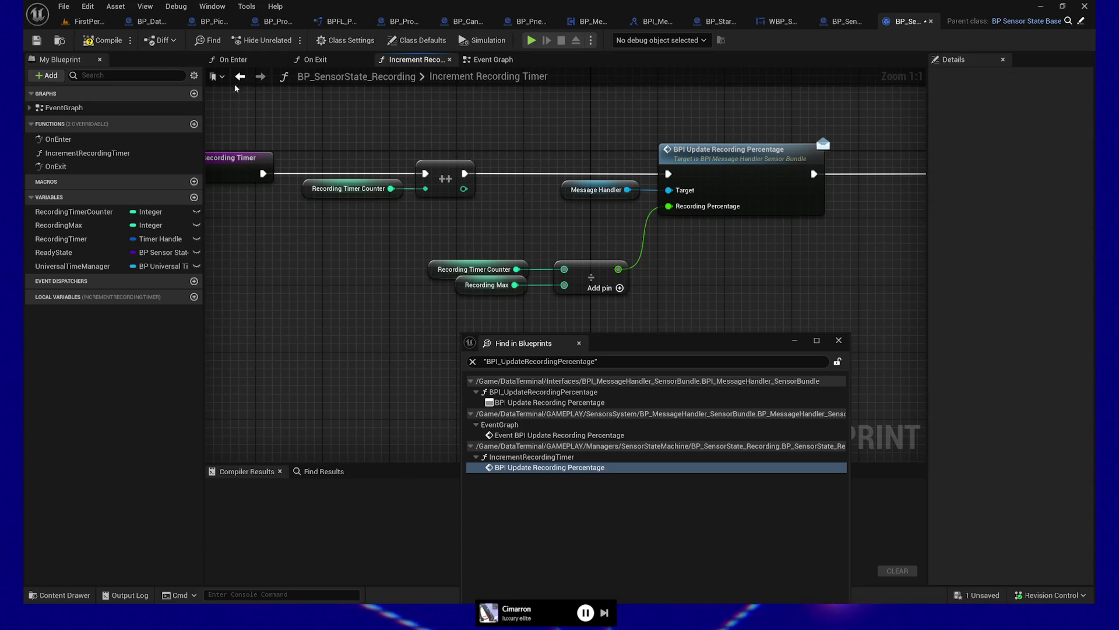
- Compile and save BP_SensorState_Recording, then launch a play-test
click(103, 39)
key(ctrl+s)
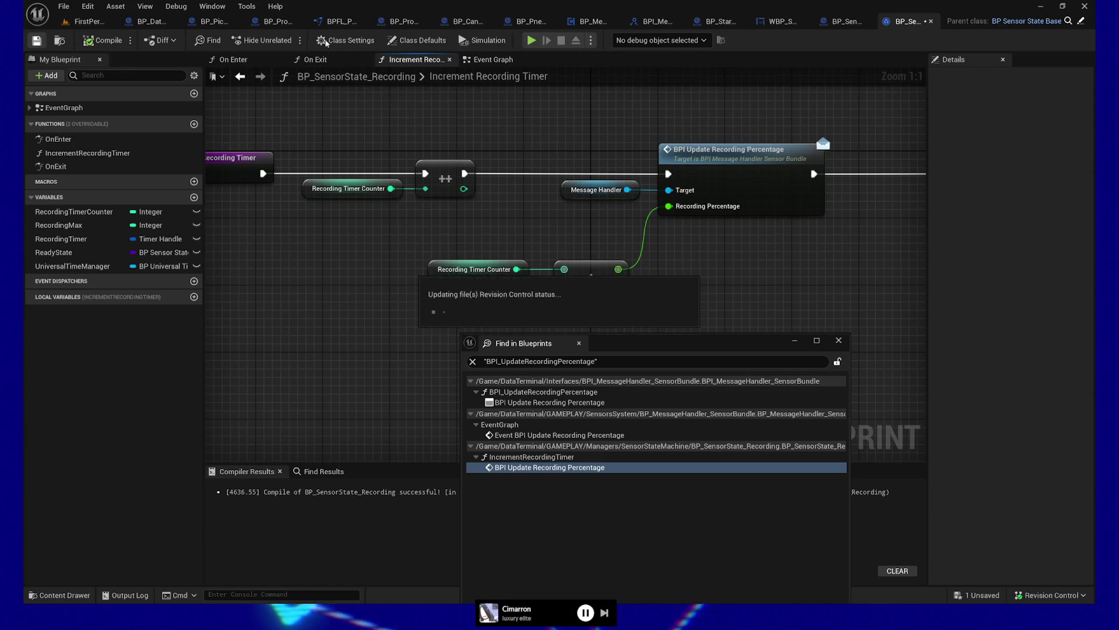
click(531, 40)
- Take a data disc to station S-03, mark a target on the star wall, and press SEND
click(664, 296)
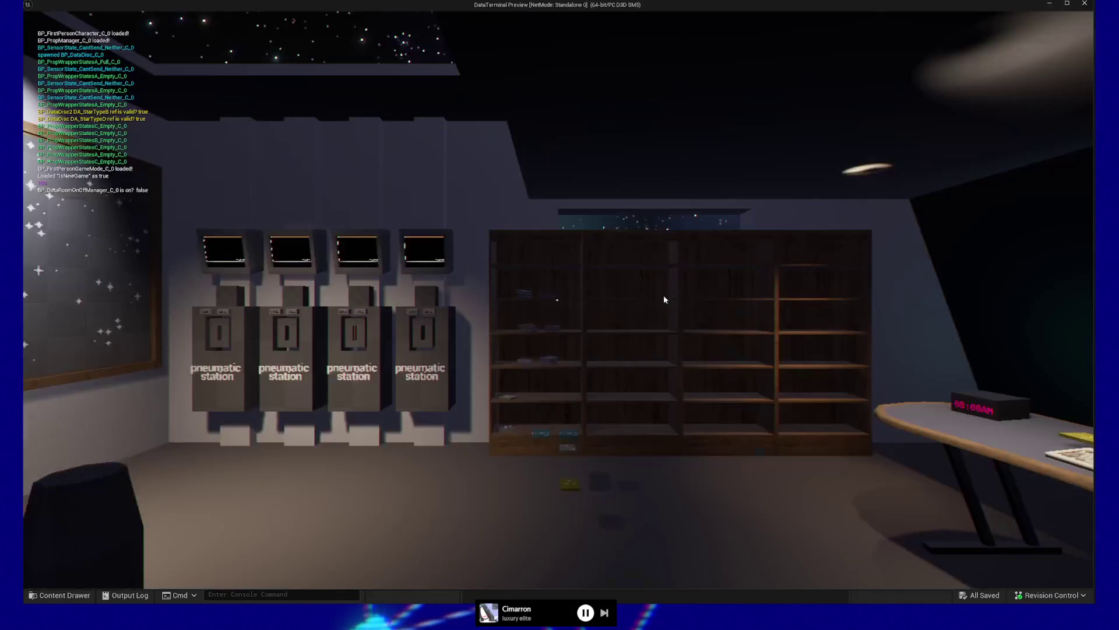
key(w)
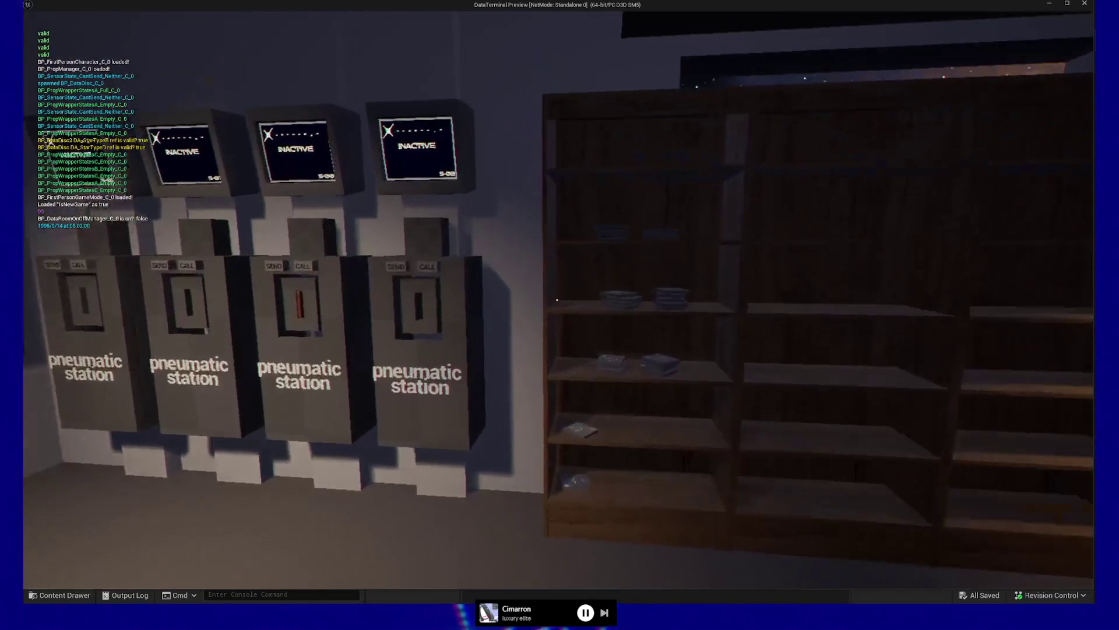
click(557, 300)
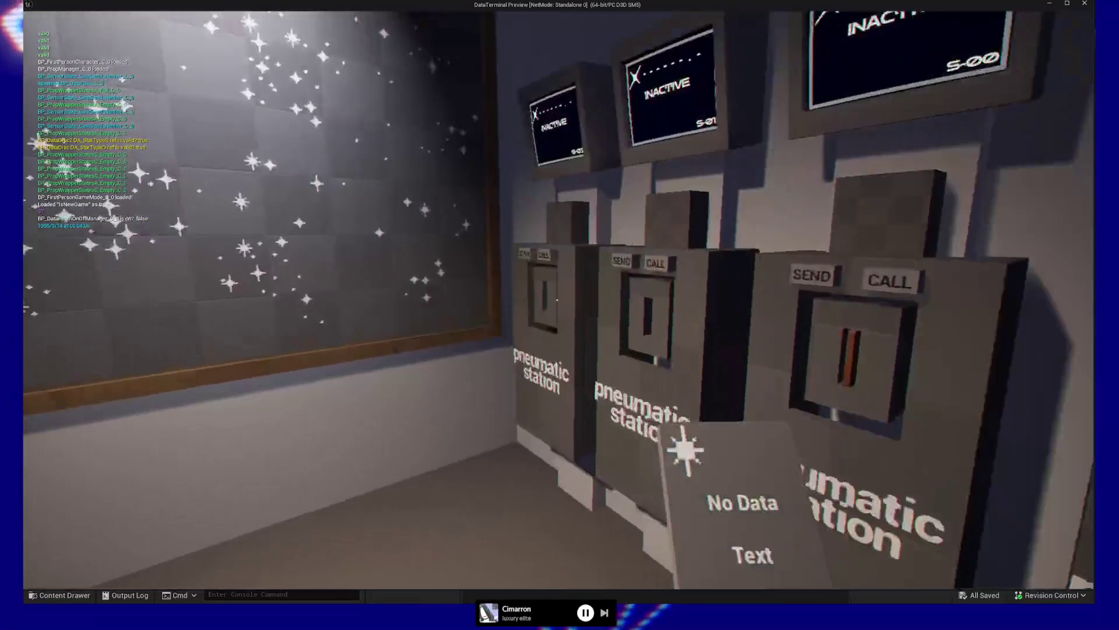
key(w)
click(556, 299)
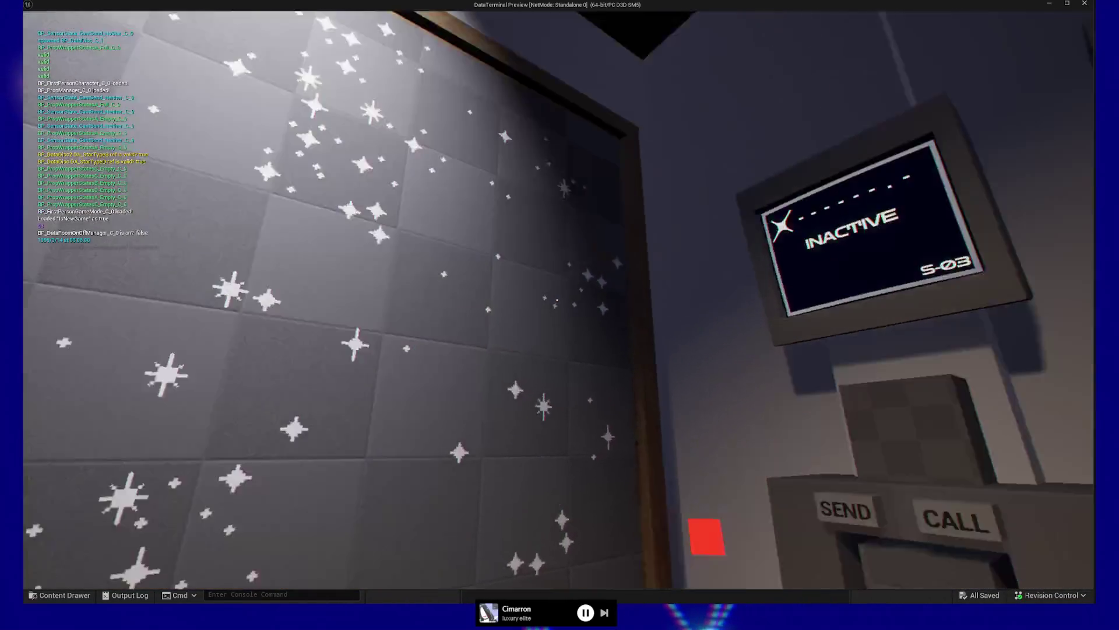
click(556, 300)
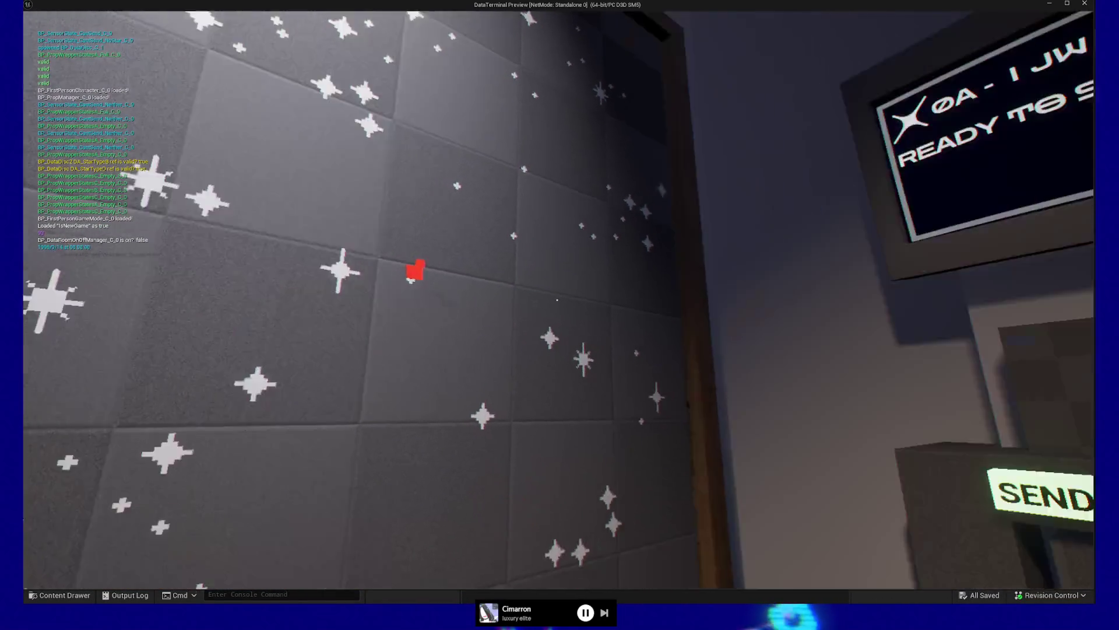
click(557, 299)
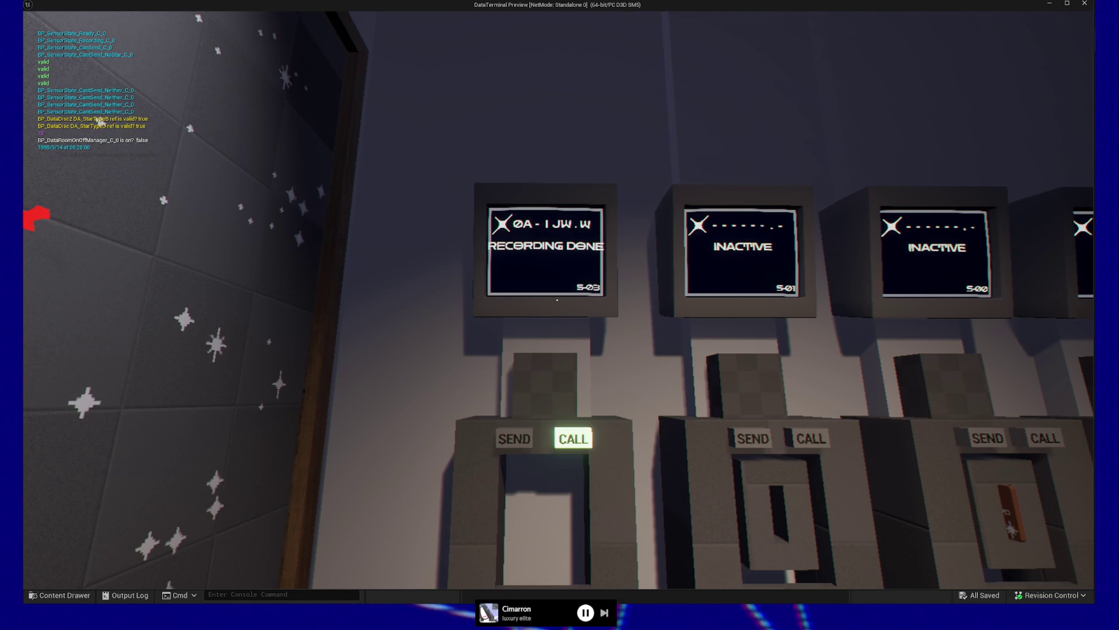
- Press CALL on S-03, take the returned disc, and walk back to the shelves
key(w)
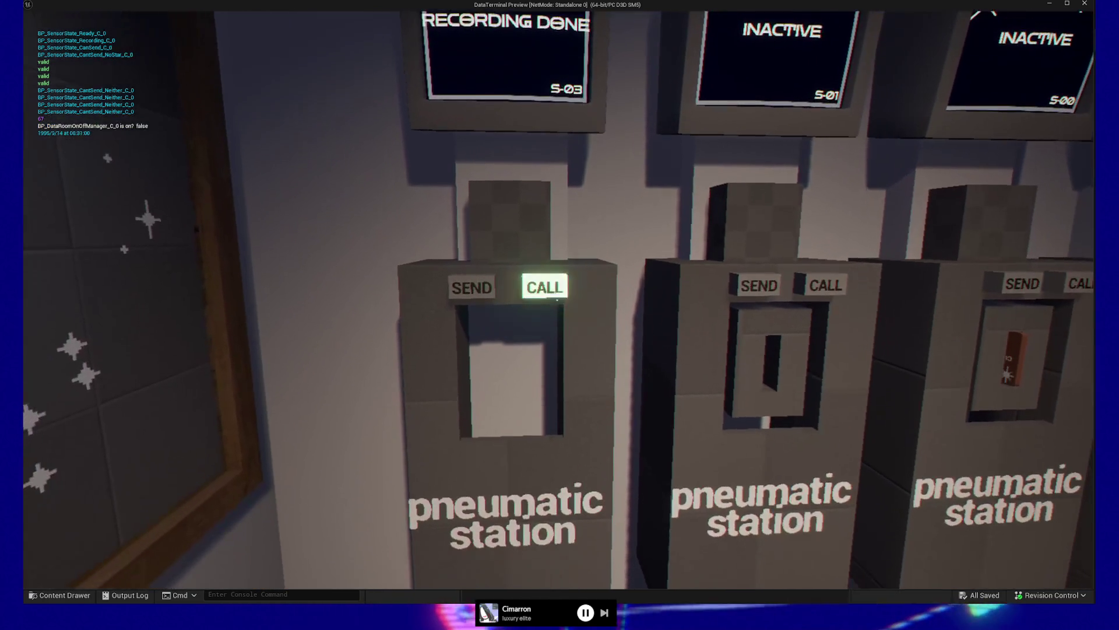
click(557, 300)
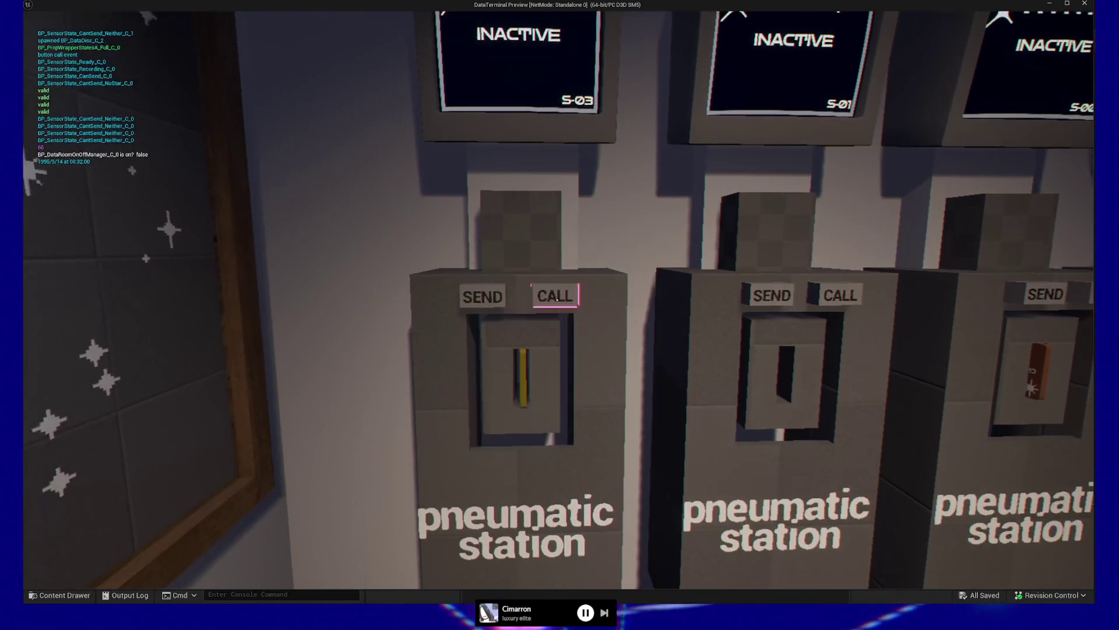
click(556, 299)
key(s)
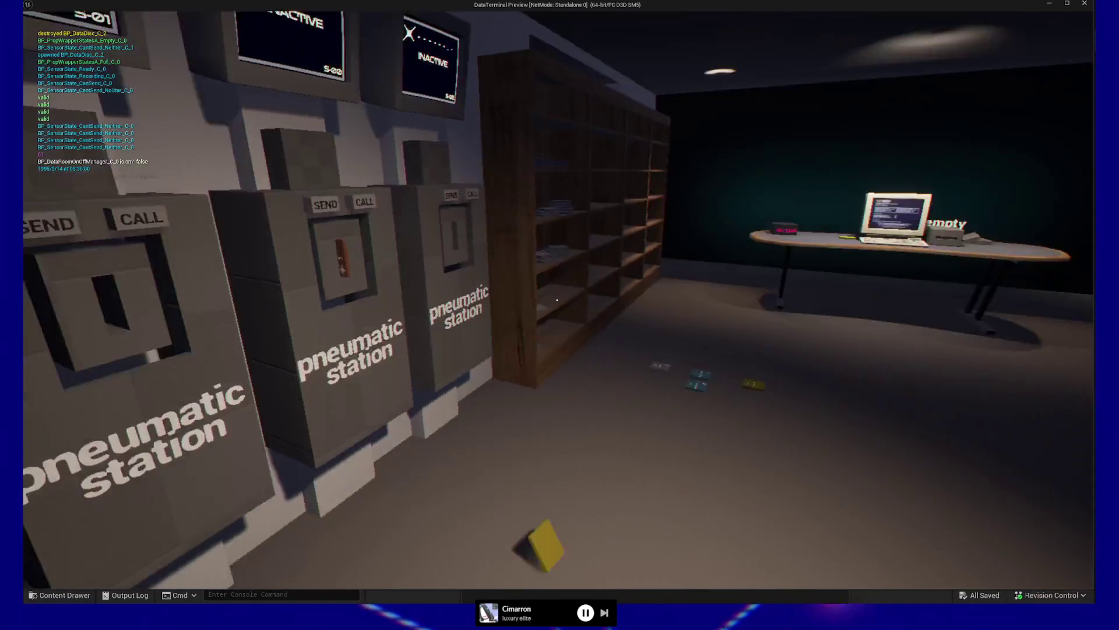
key(w)
key(s)
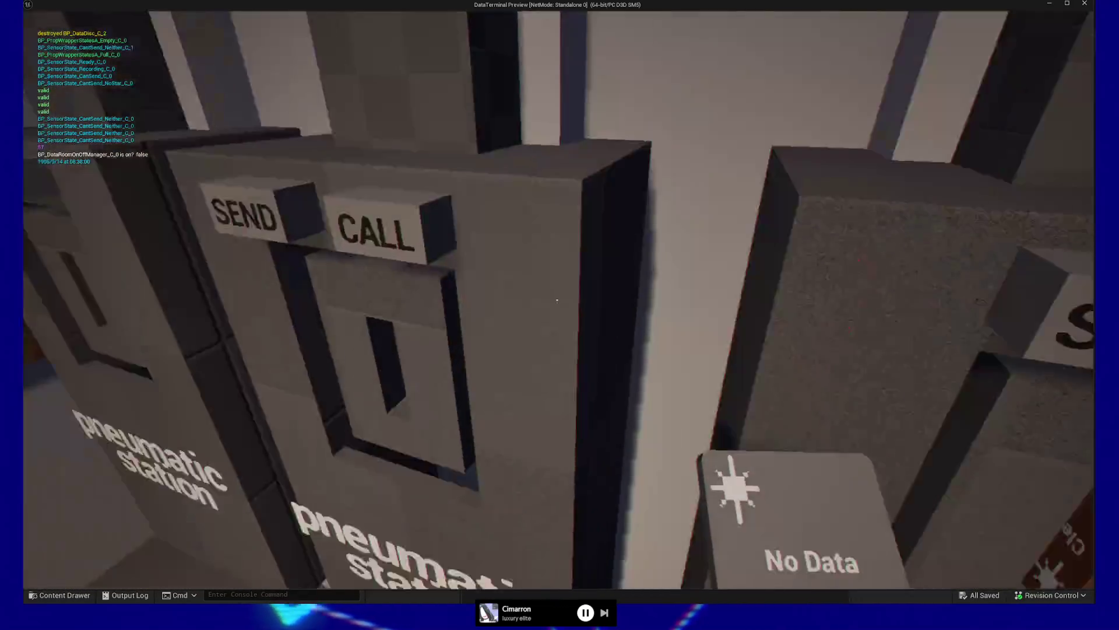
key(w)
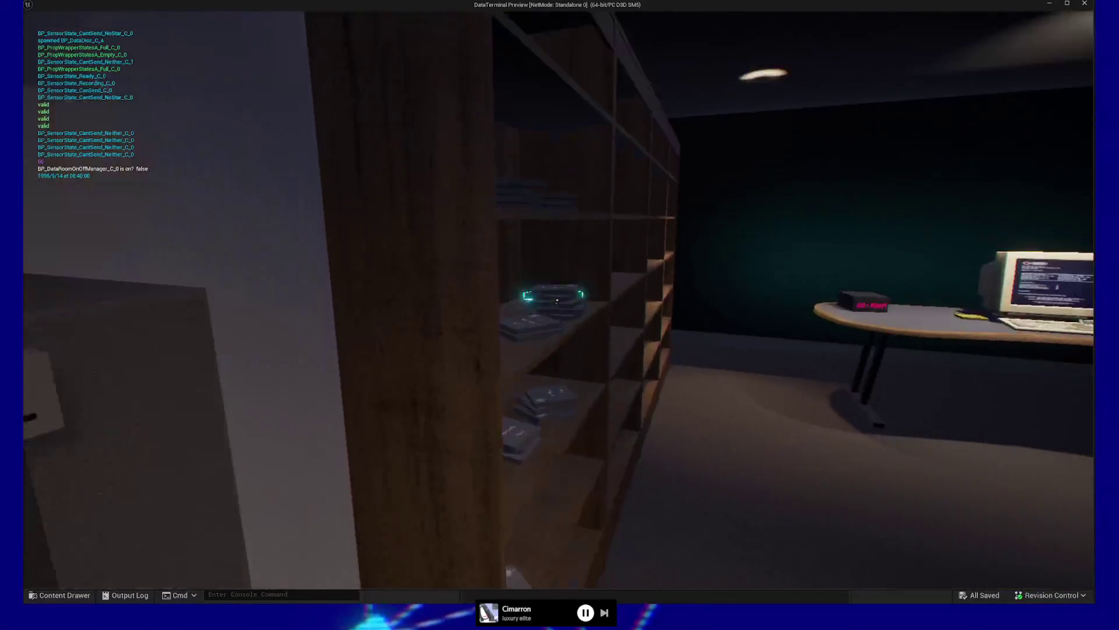
- Send another disc to record the star, take the returned Raw Data disc, and quit the play-test
click(556, 299)
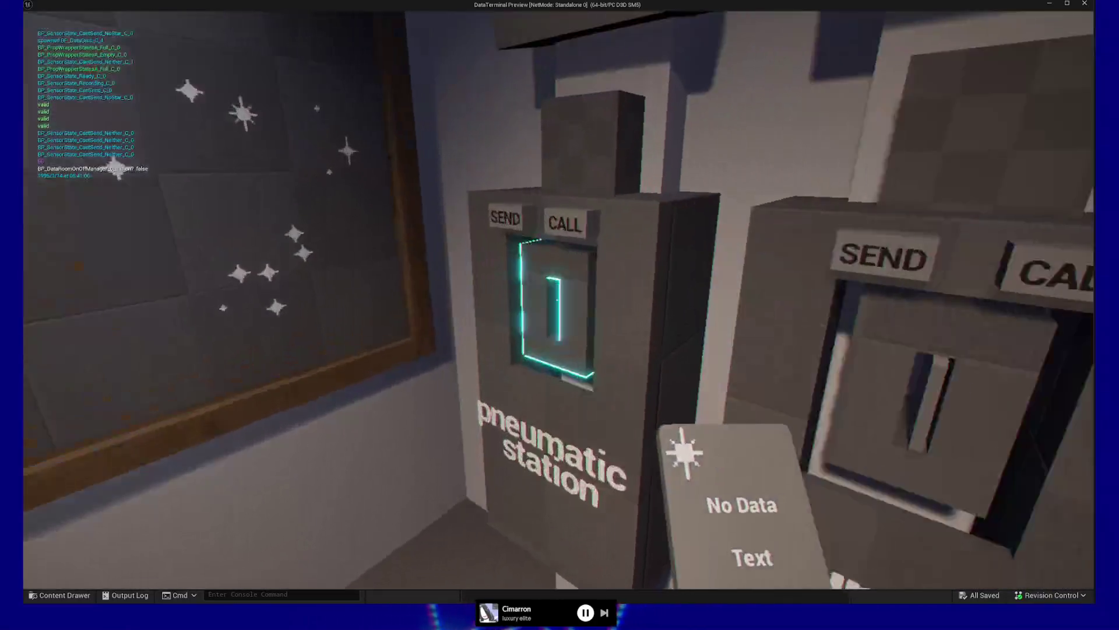
click(558, 300)
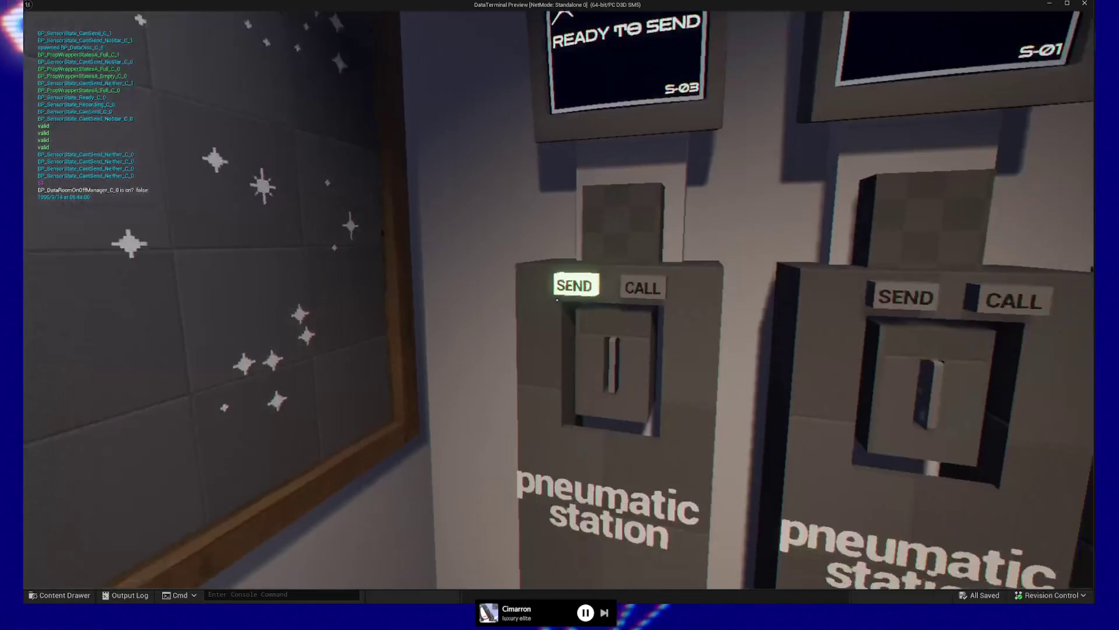
click(559, 299)
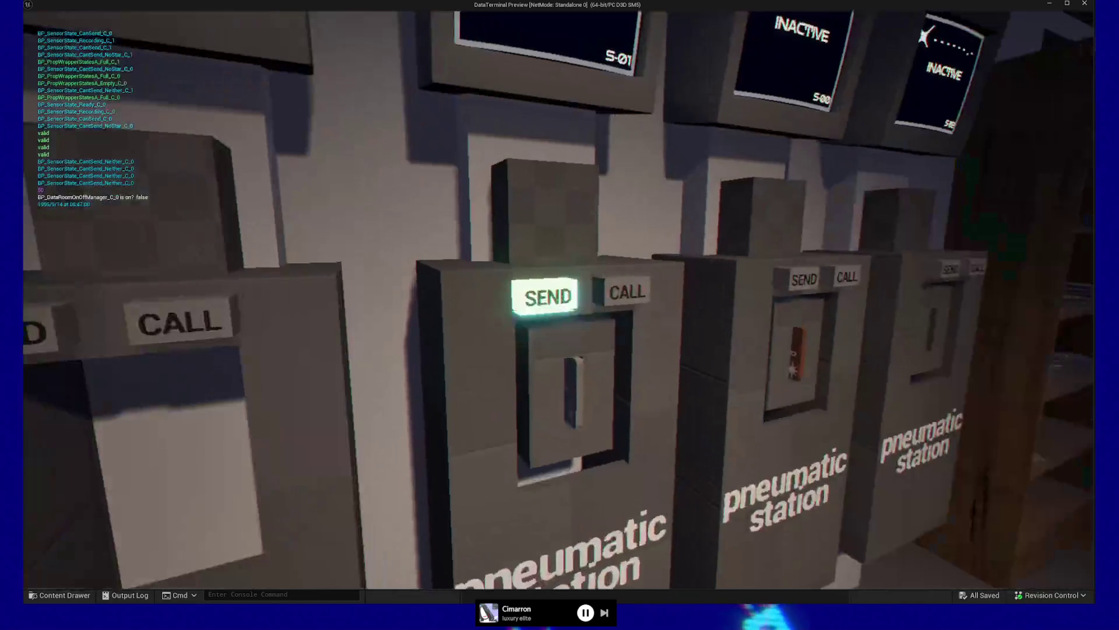
click(558, 300)
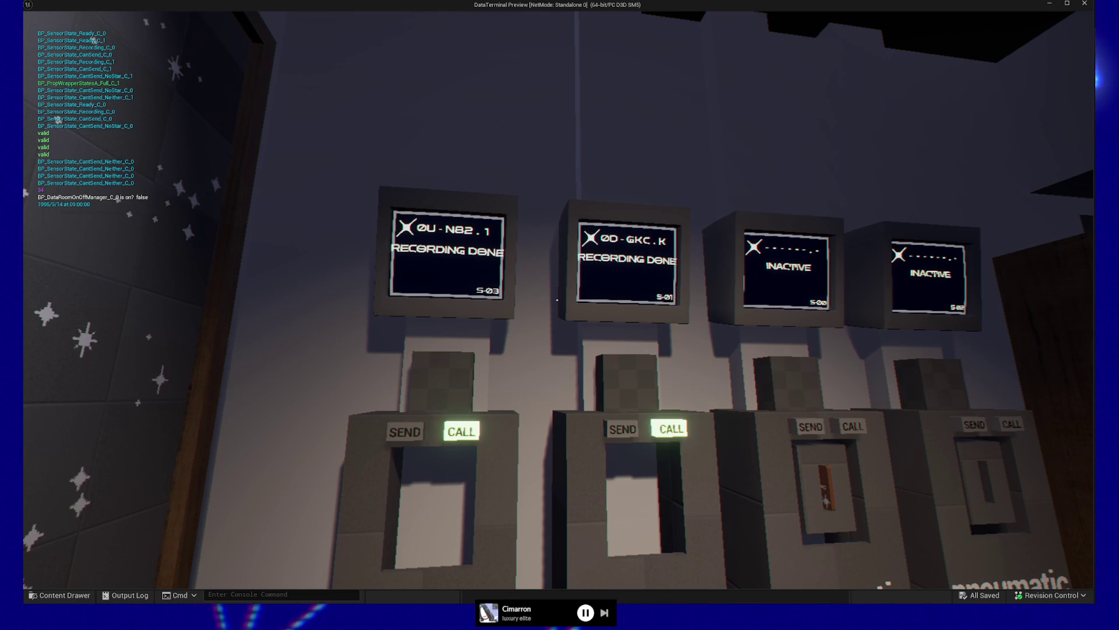
click(556, 300)
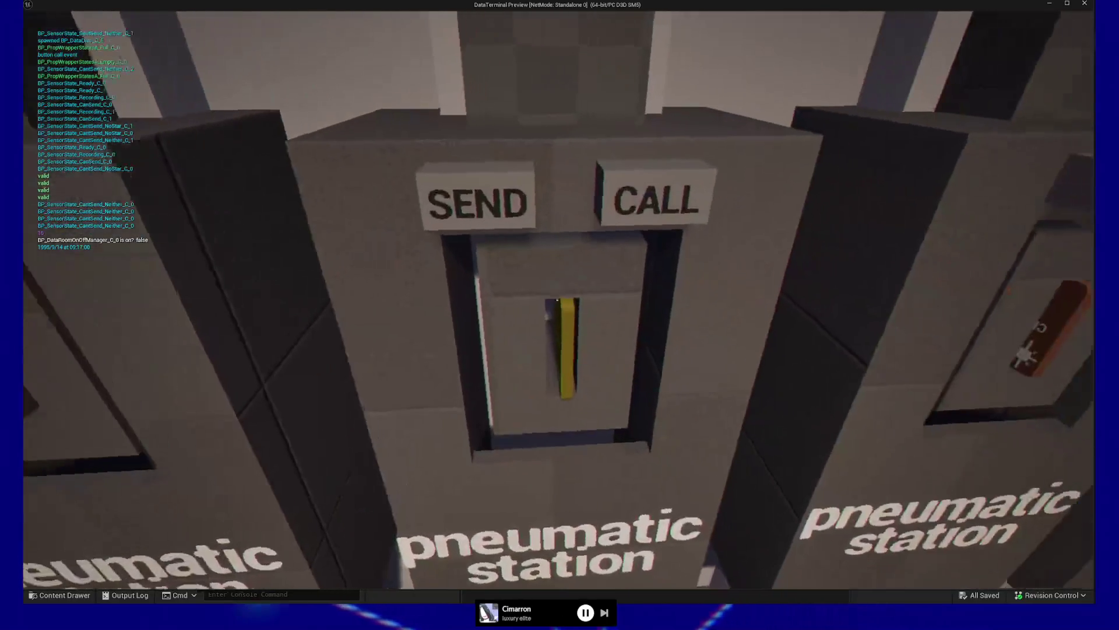
click(557, 301)
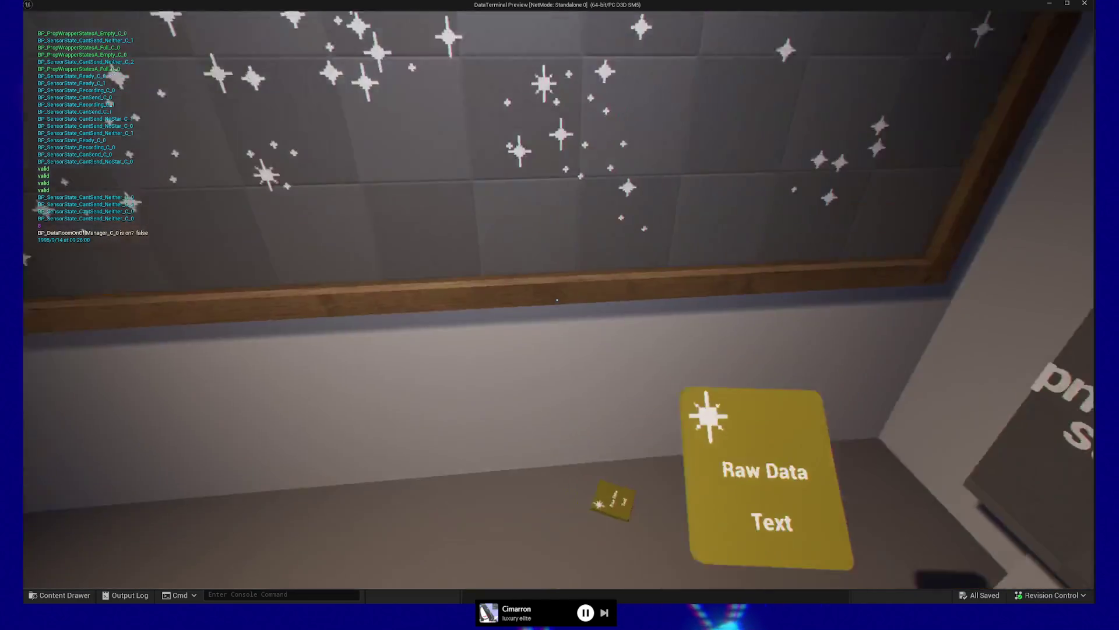
key(Escape)
click(558, 470)
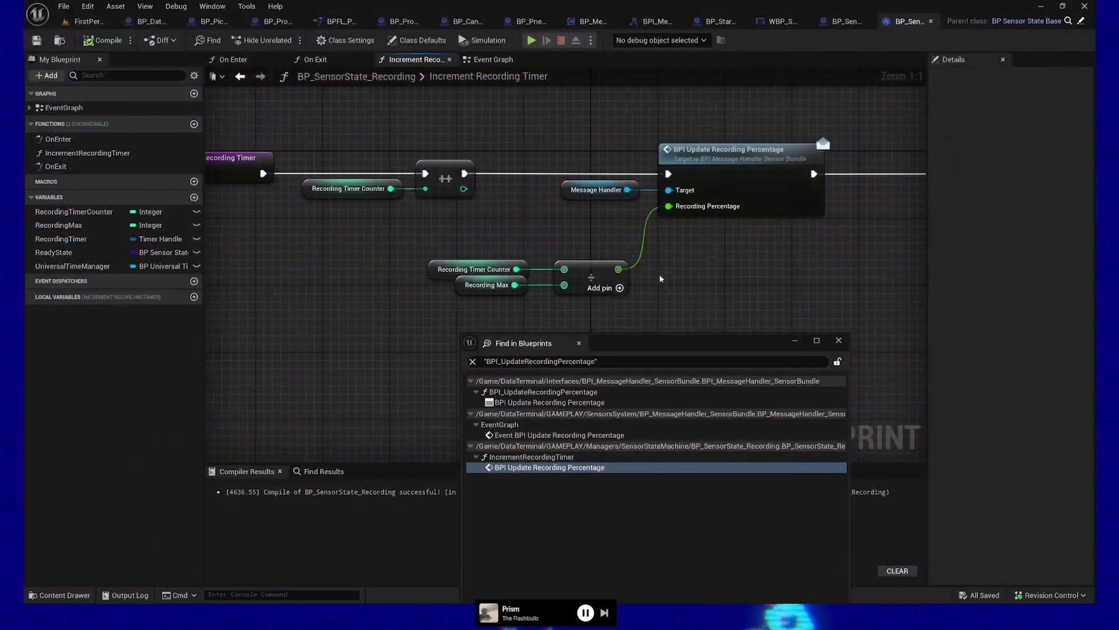
- Close the search results and BP_SensorState_Recording, wire SET exec into Update Disc Properties, then start a play-test
click(839, 341)
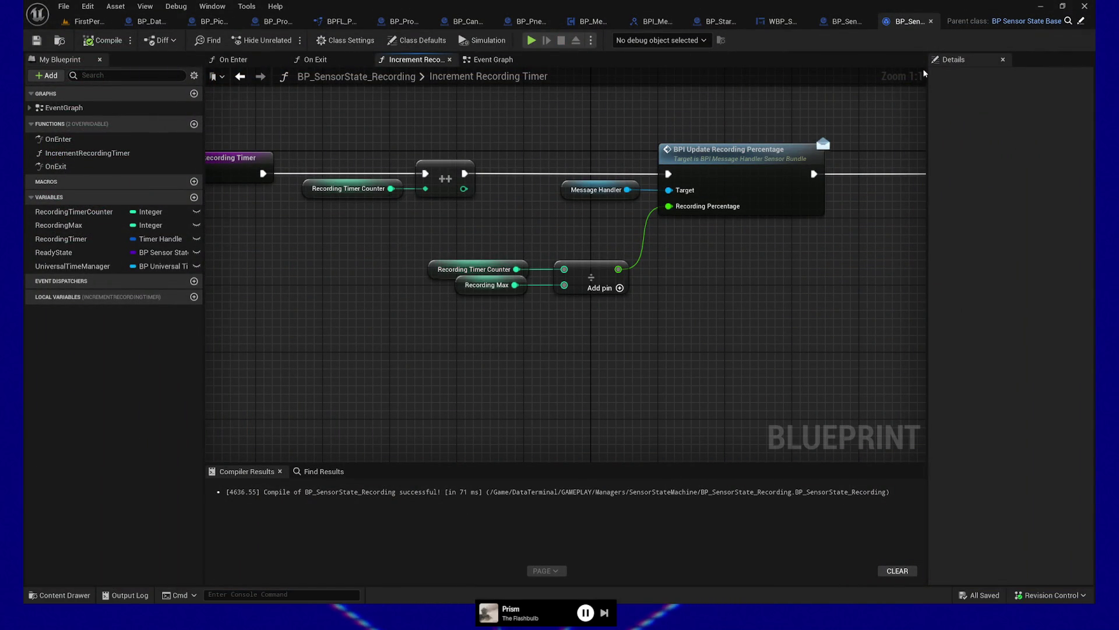
click(931, 22)
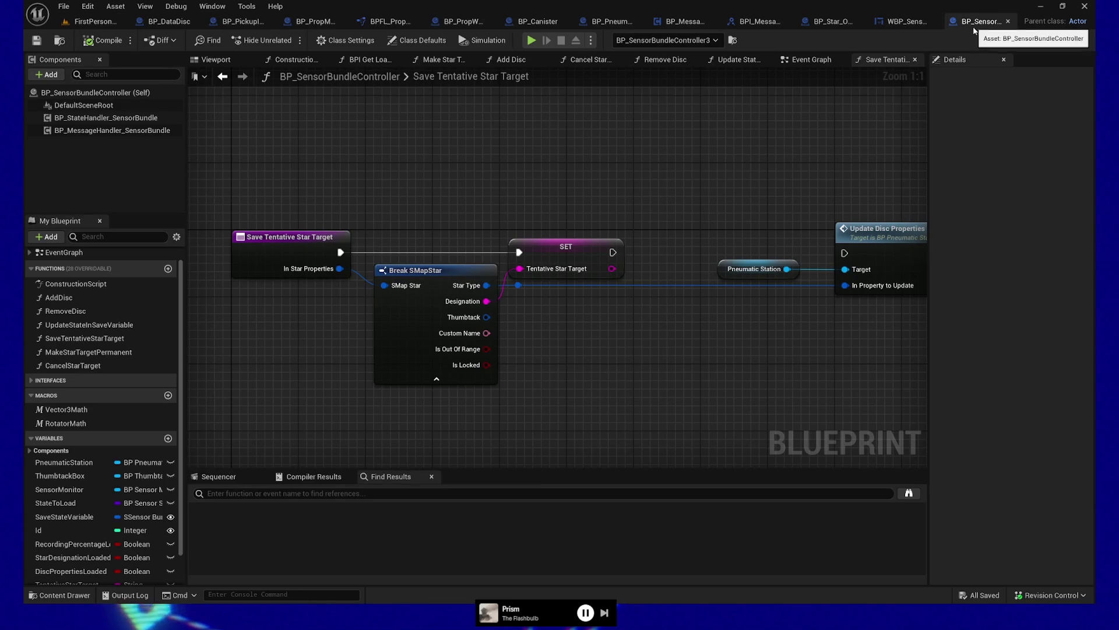
drag(618, 253, 845, 252)
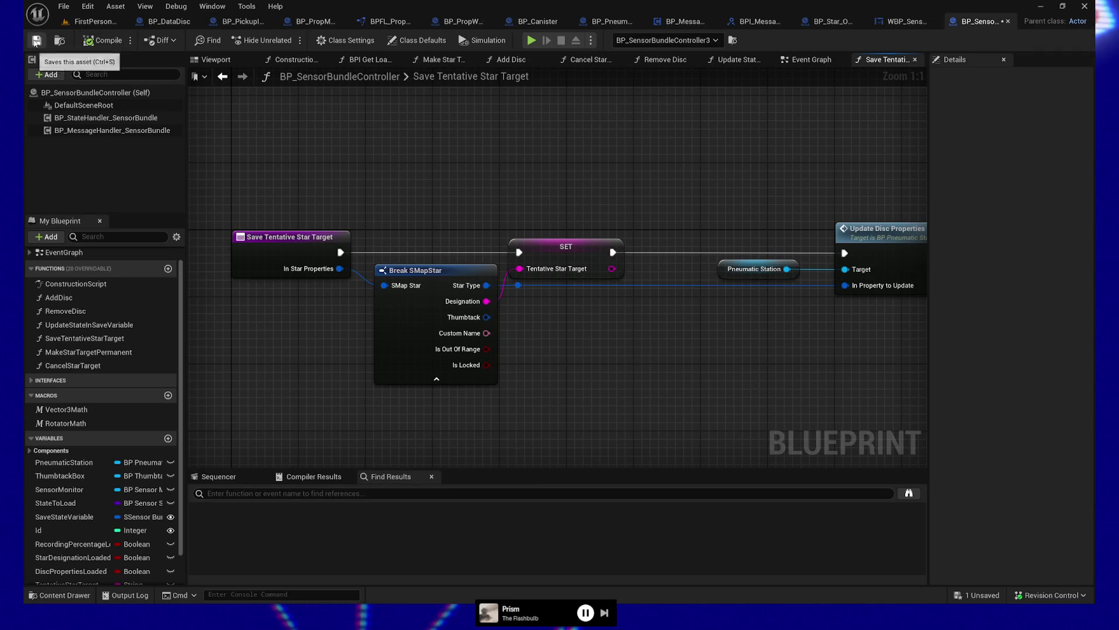
click(533, 40)
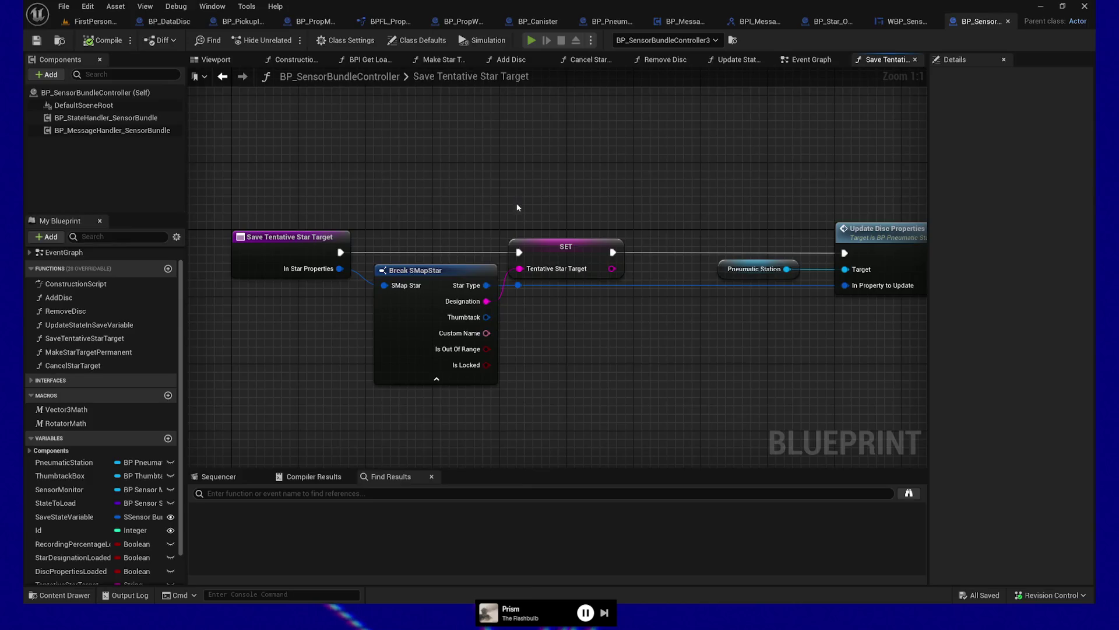
- Get a No Data disc from the bookshelf, dropping a stray Processed Data disc
key(w)
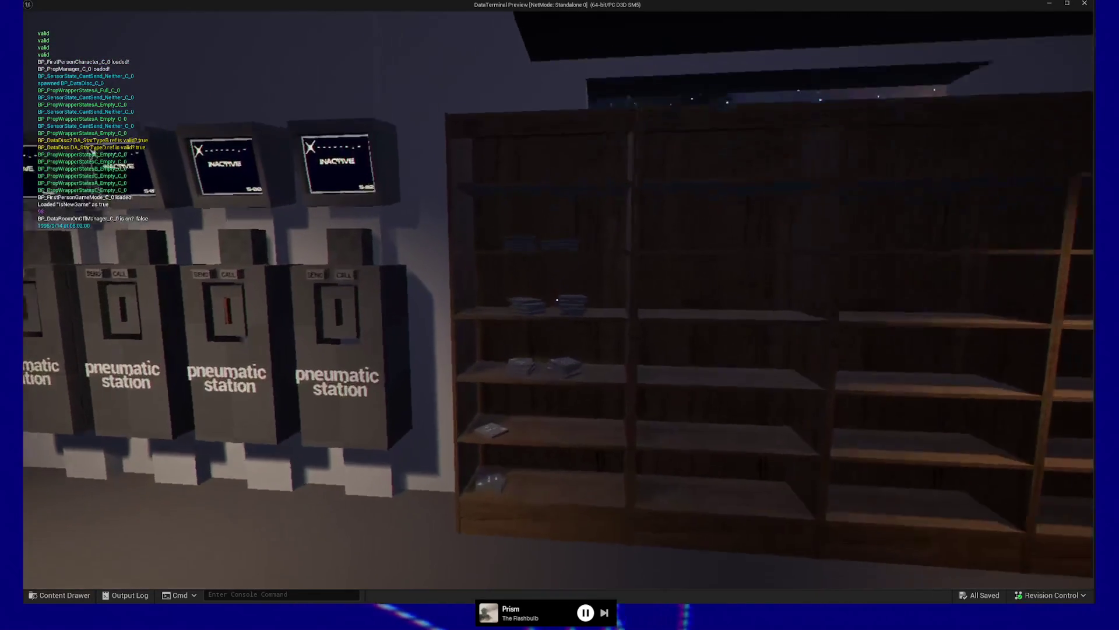
key(w)
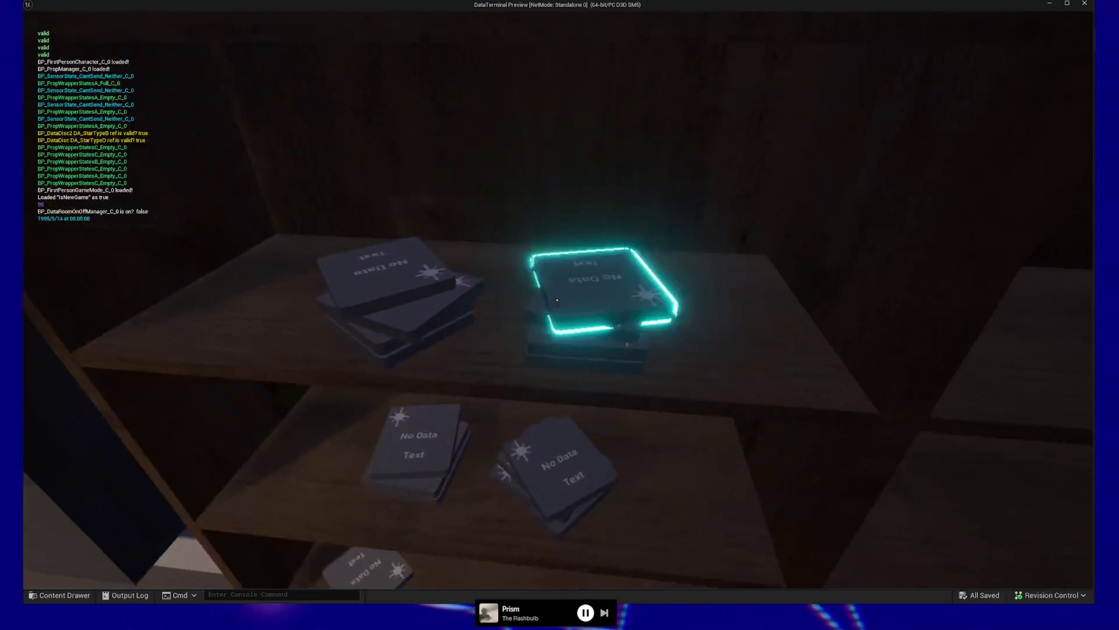
click(557, 300)
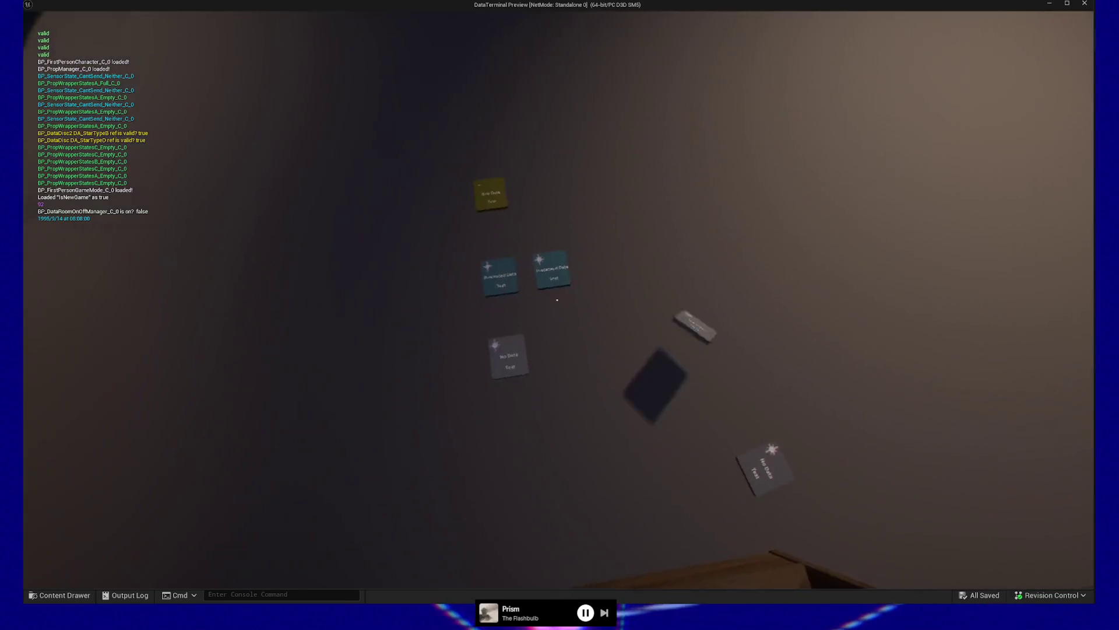
click(557, 300)
click(557, 301)
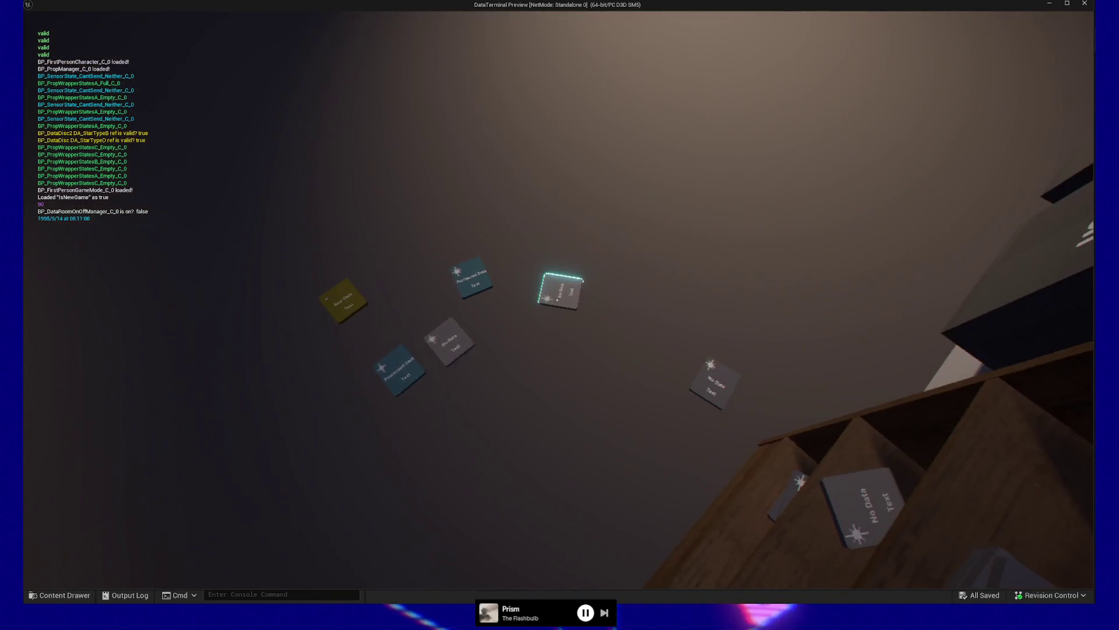
click(557, 300)
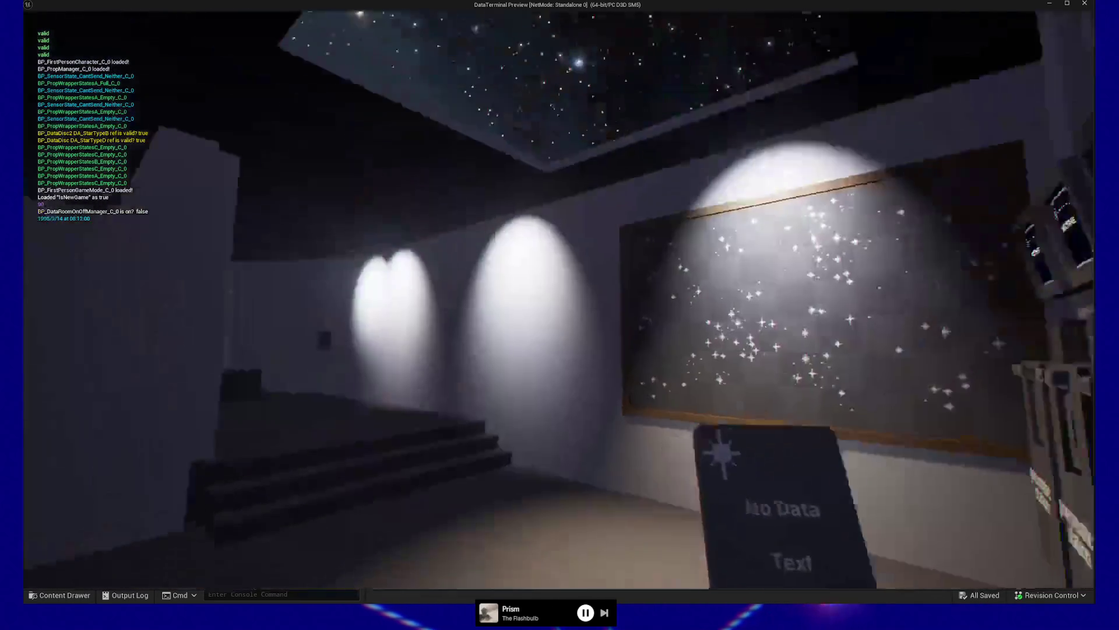
- Insert the No Data disc into the left pneumatic station and send it to record
key(w)
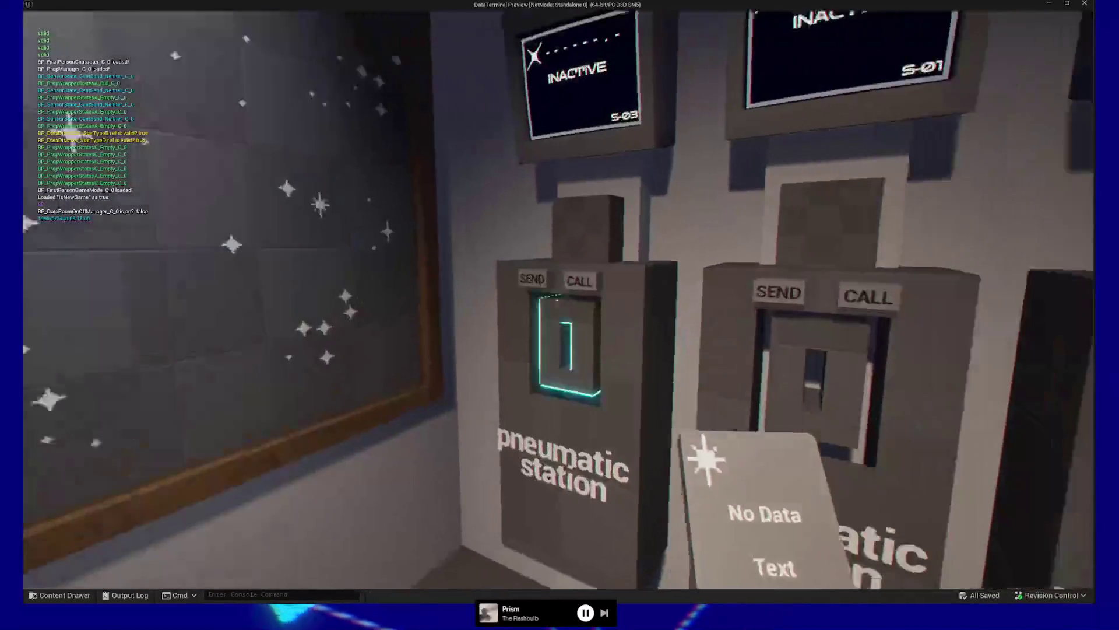
key(w)
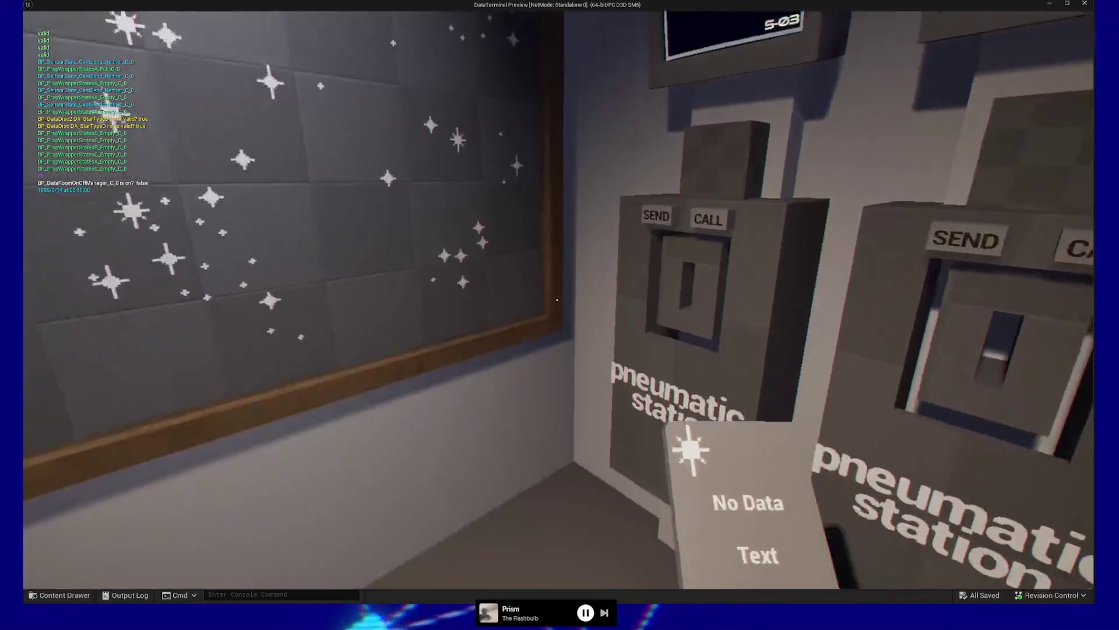
key(s)
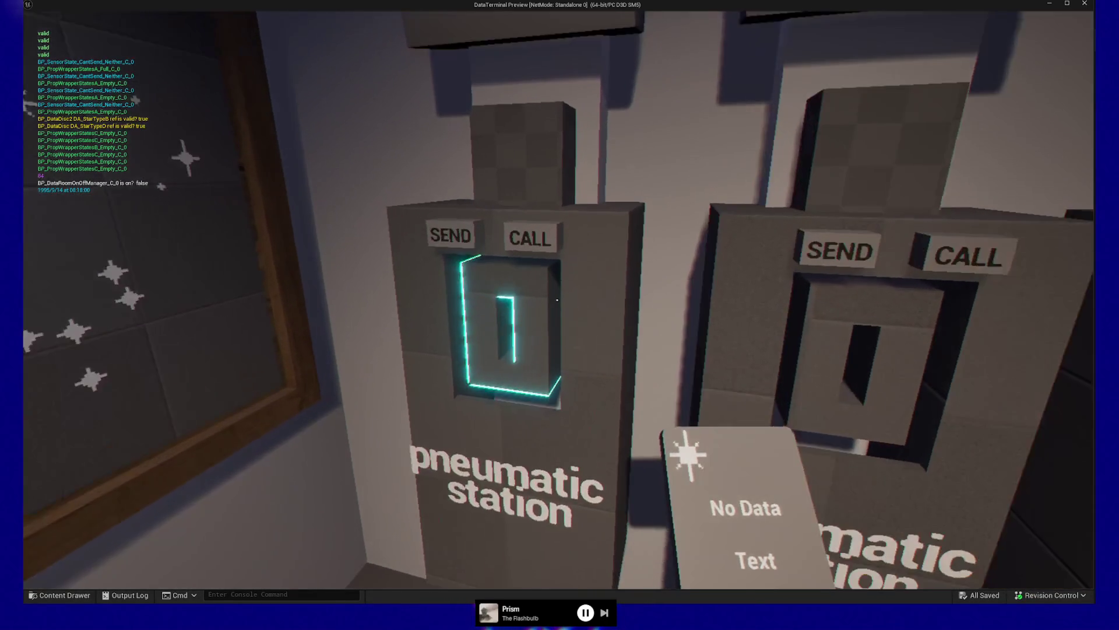
click(557, 299)
key(s)
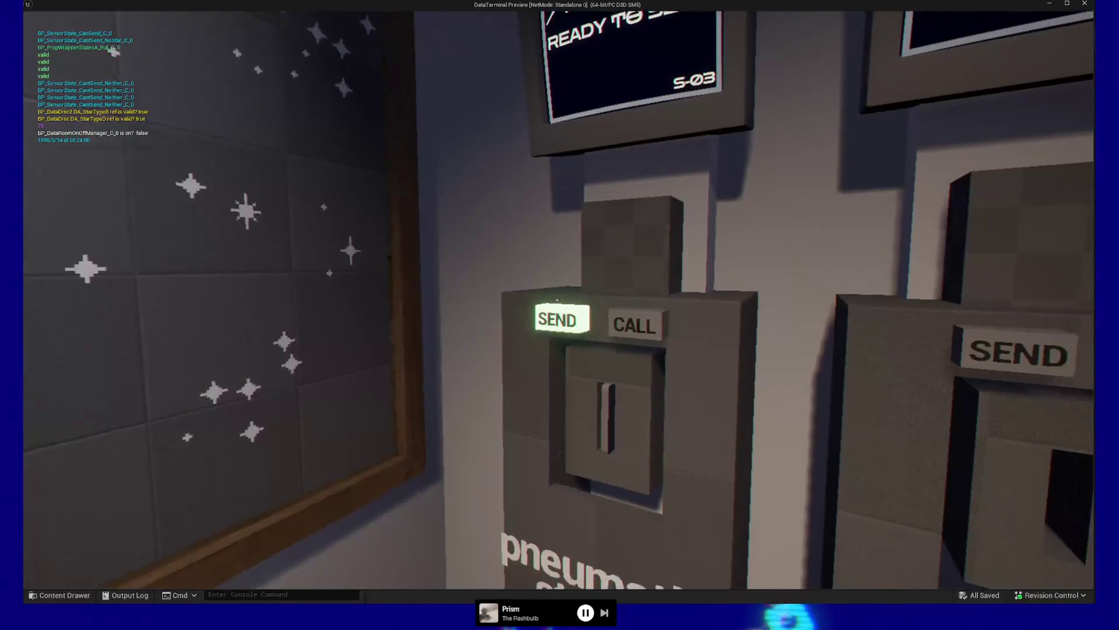
click(557, 300)
- Send the middle station's disc too, then call back and take S-03's finished Raw Data disc
key(s)
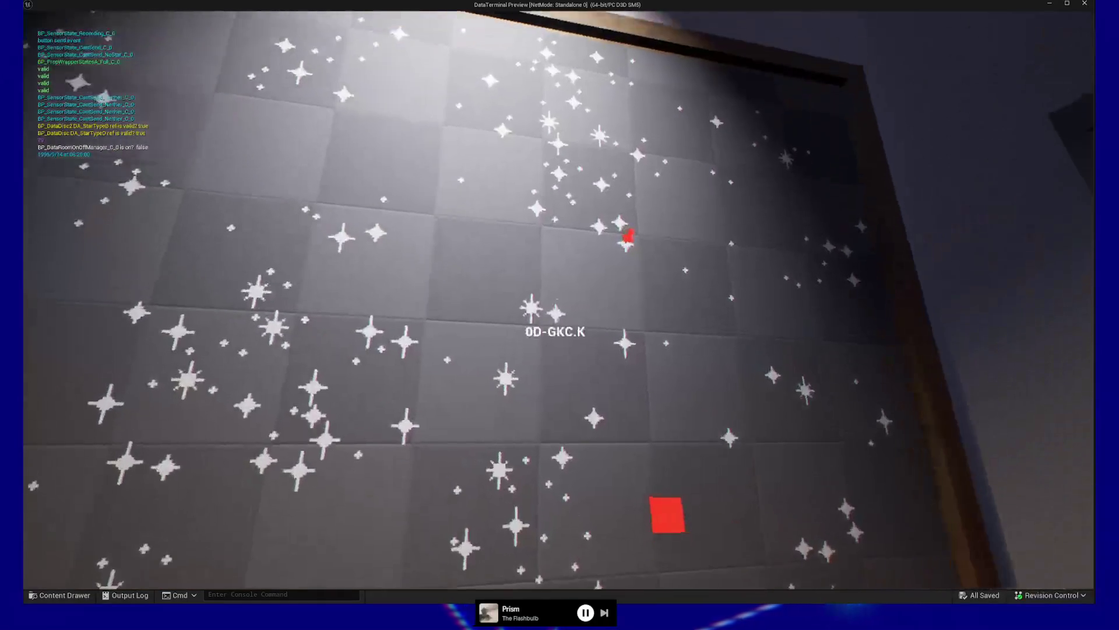
key(w)
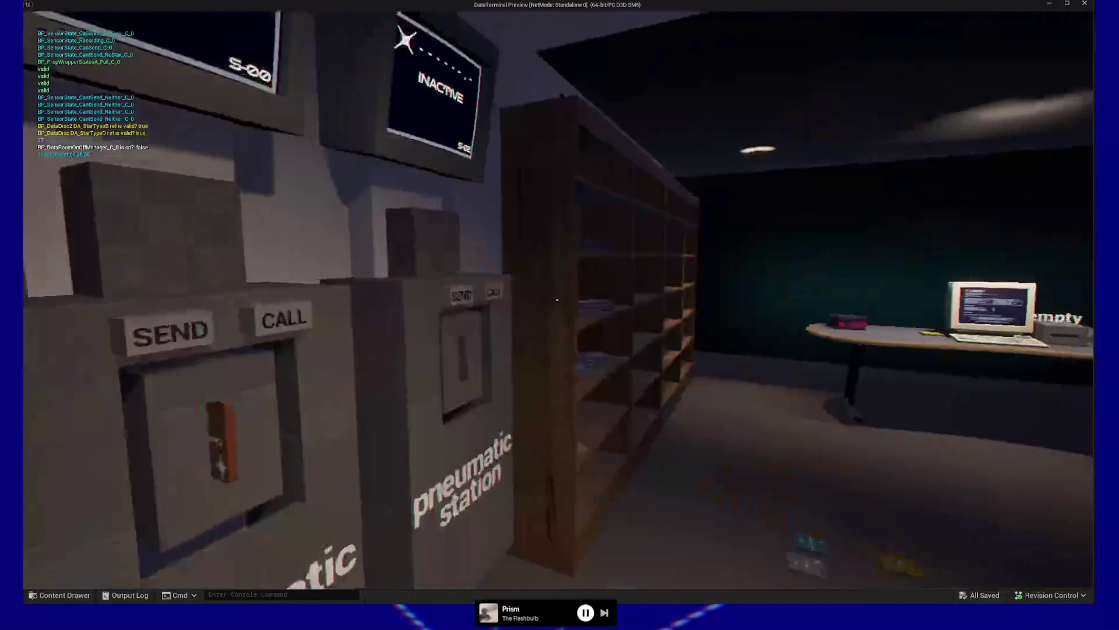
key(s)
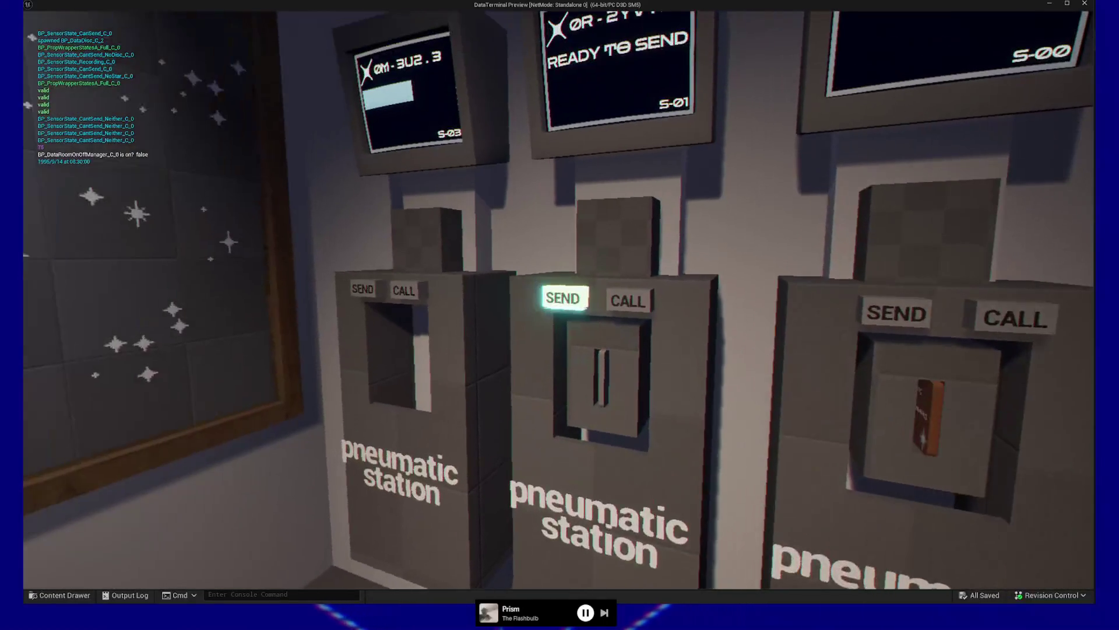
click(563, 298)
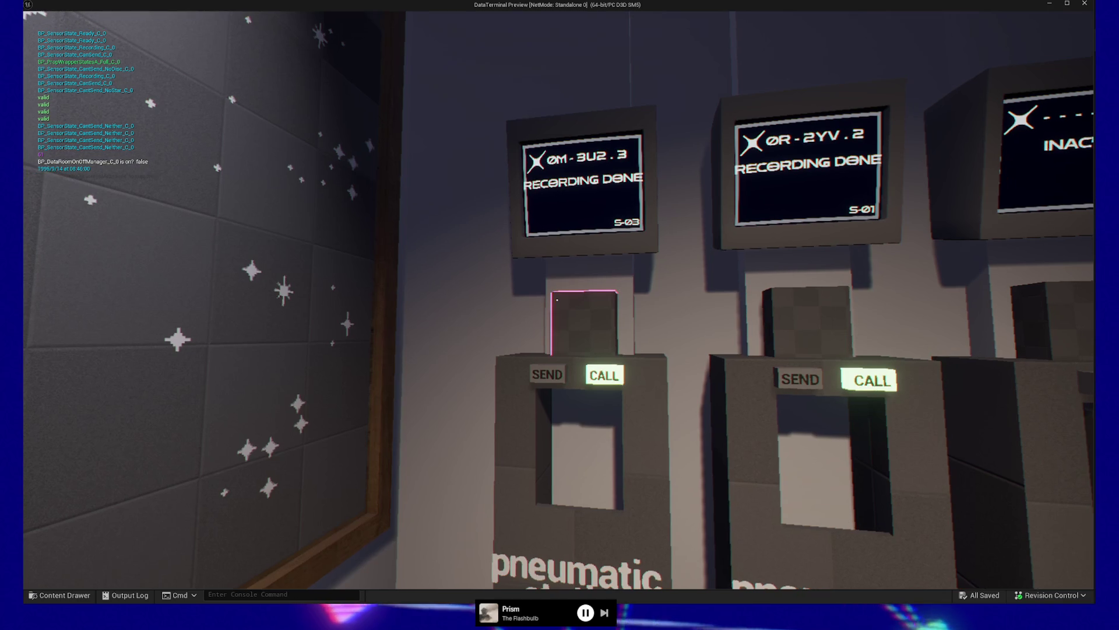
key(s)
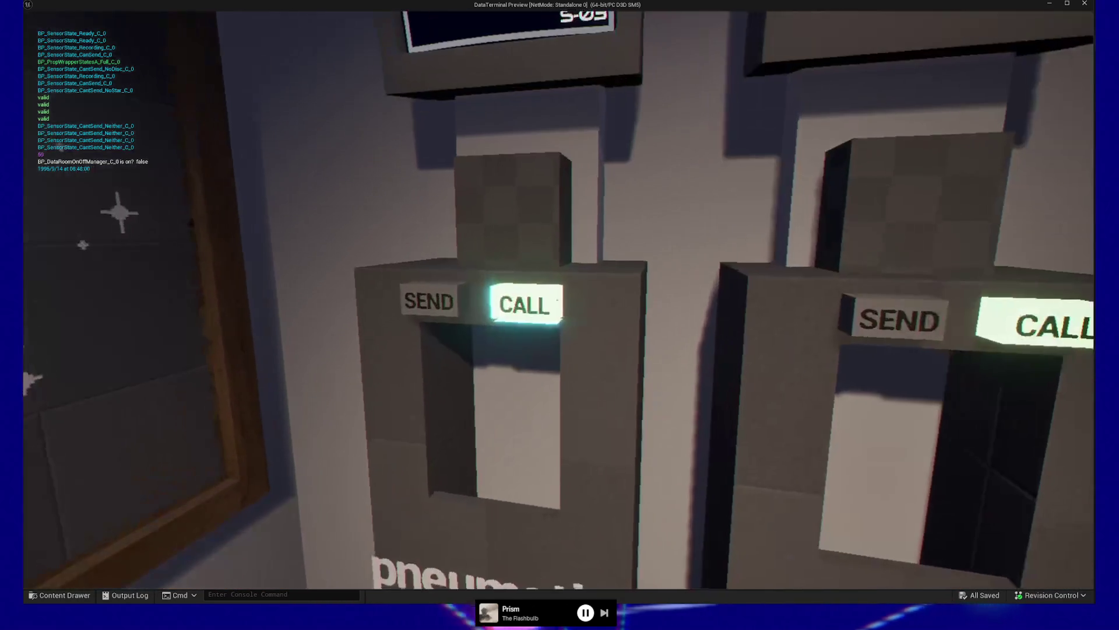
click(557, 300)
click(557, 299)
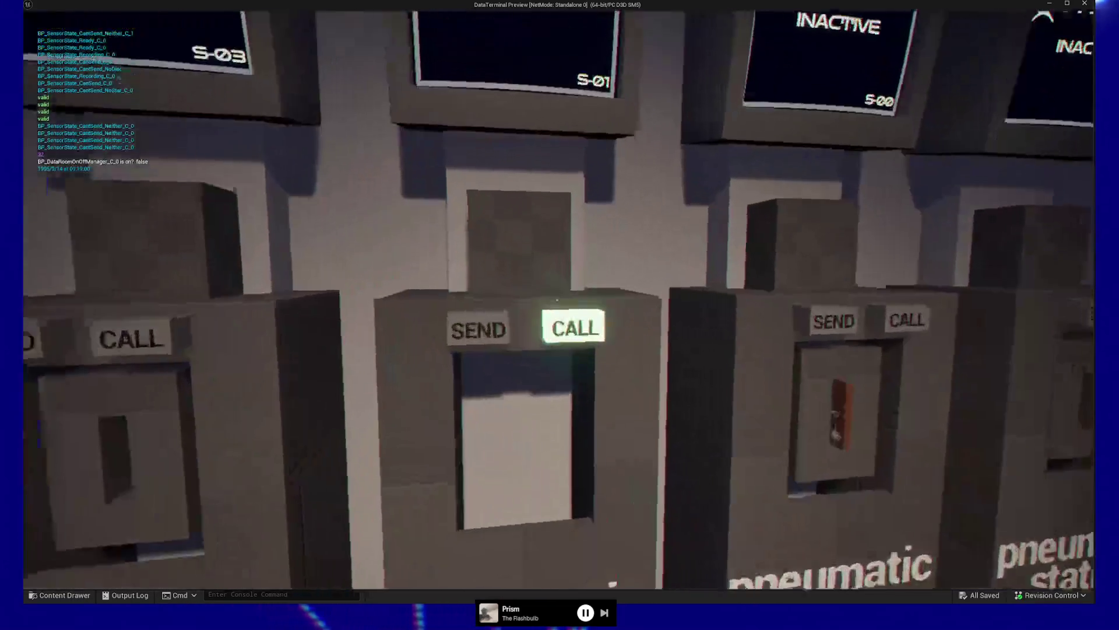
- Call the disc back, swap it for a No Data disc, mark star 0A-IJW.W and send it
click(556, 300)
click(556, 300)
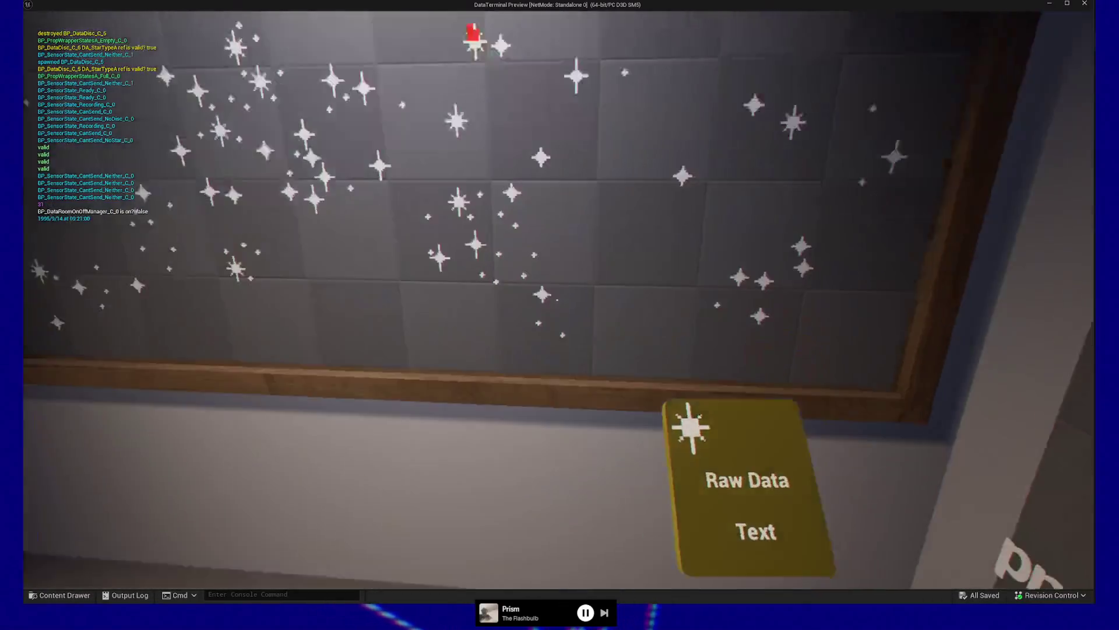
click(557, 300)
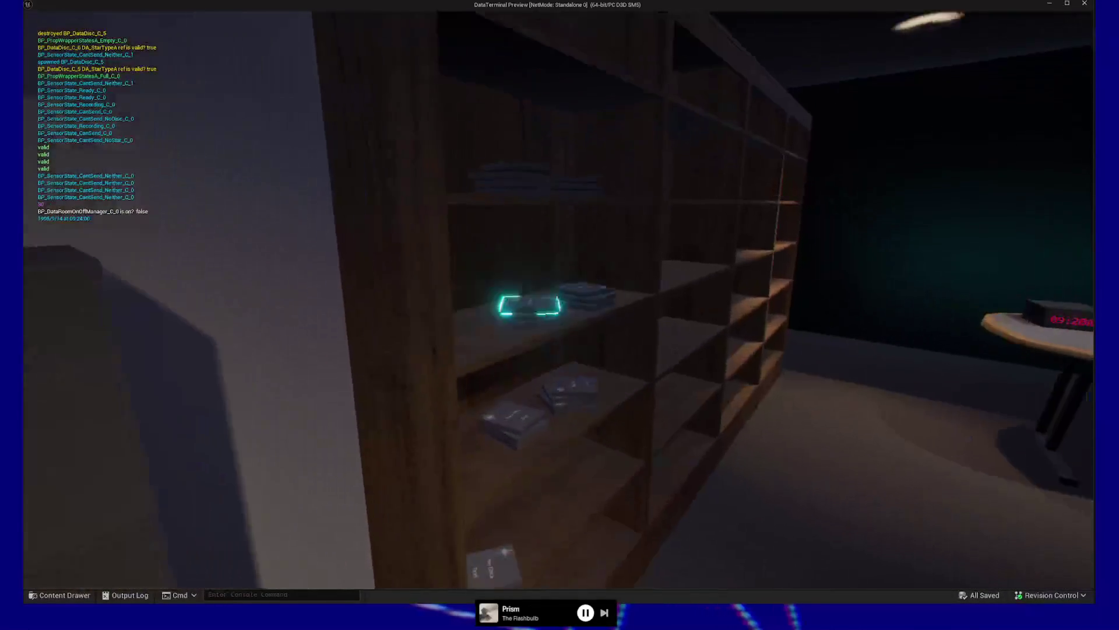
click(557, 300)
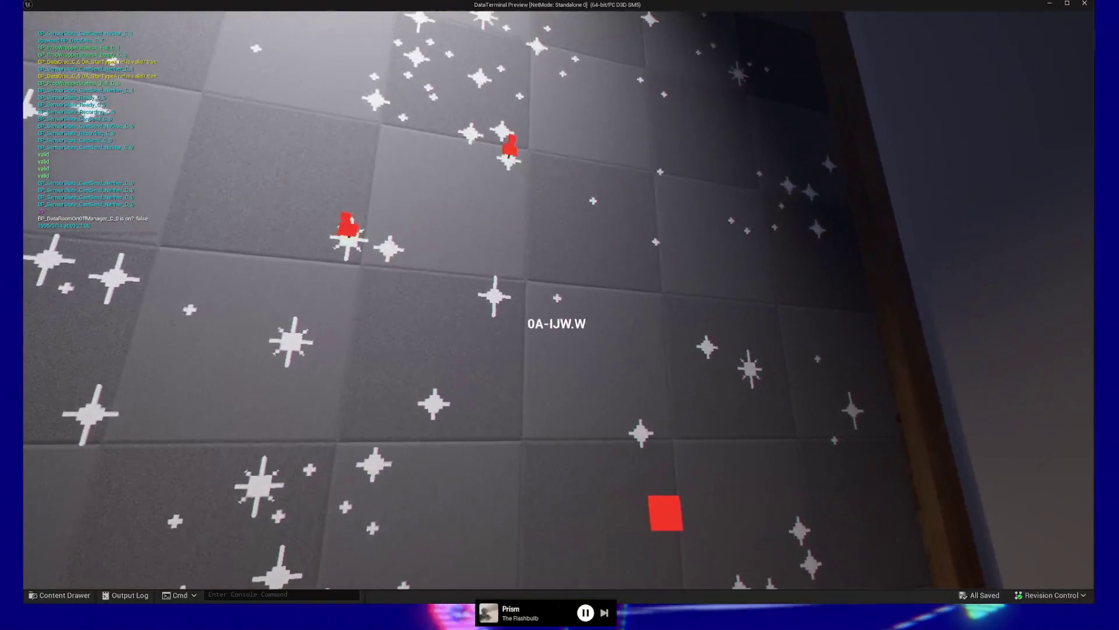
click(557, 300)
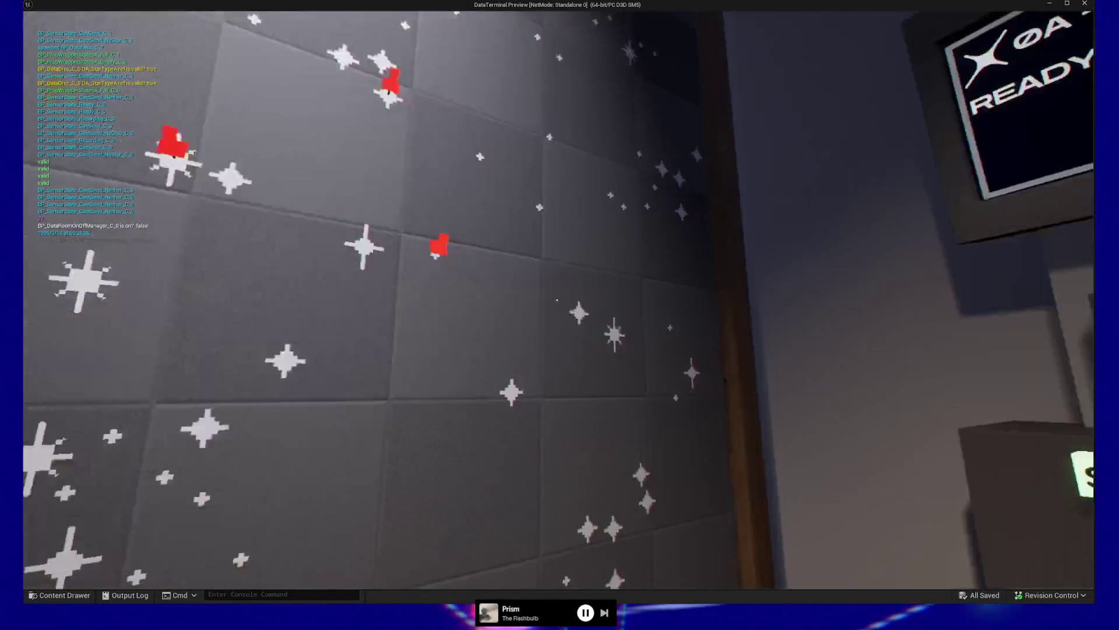
click(557, 300)
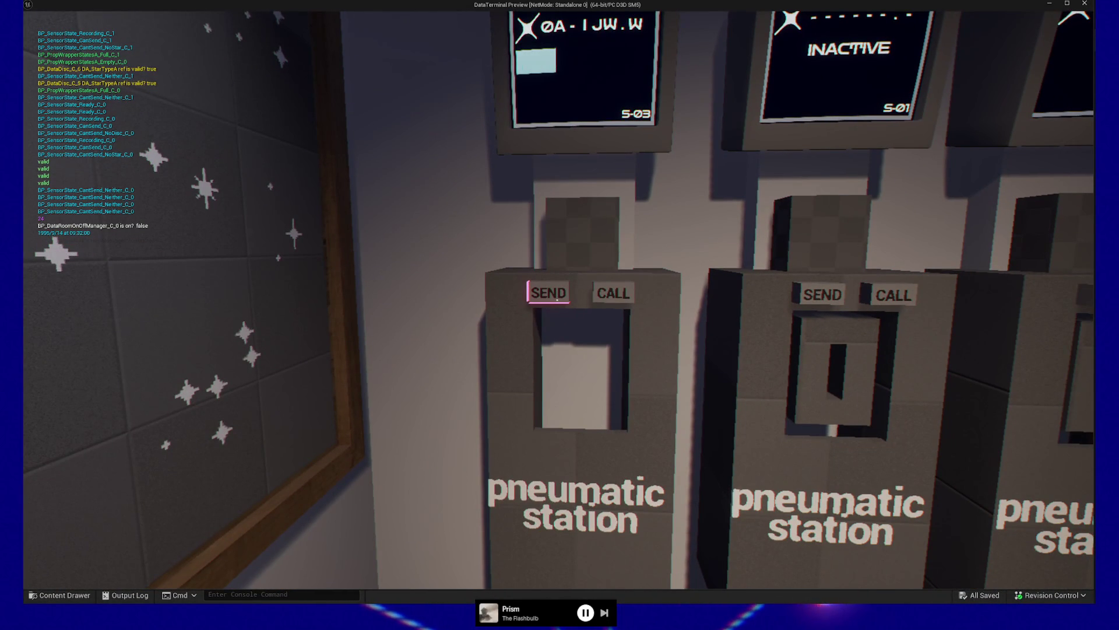
key(s)
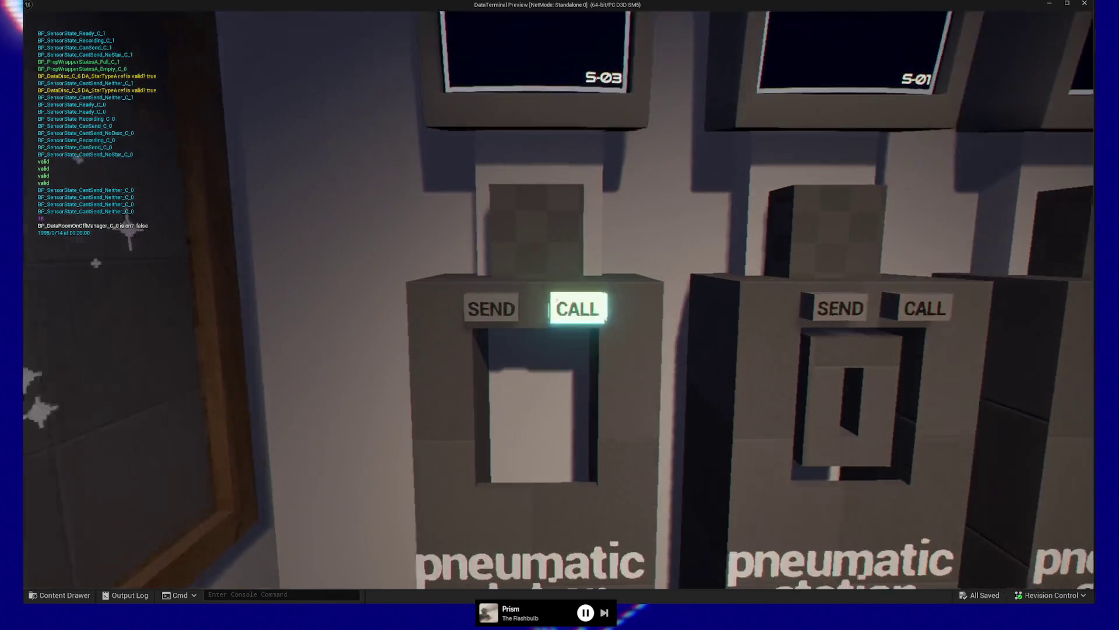
- Call another disc, swap the Raw Data disc for a No Data one, send it, then call again
click(557, 300)
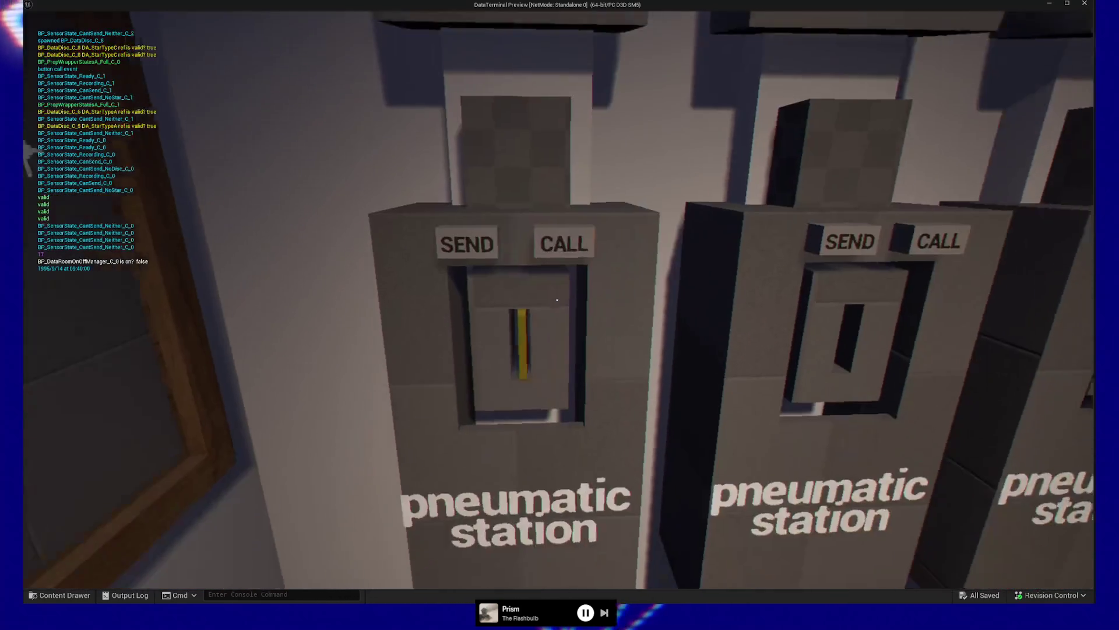
click(557, 299)
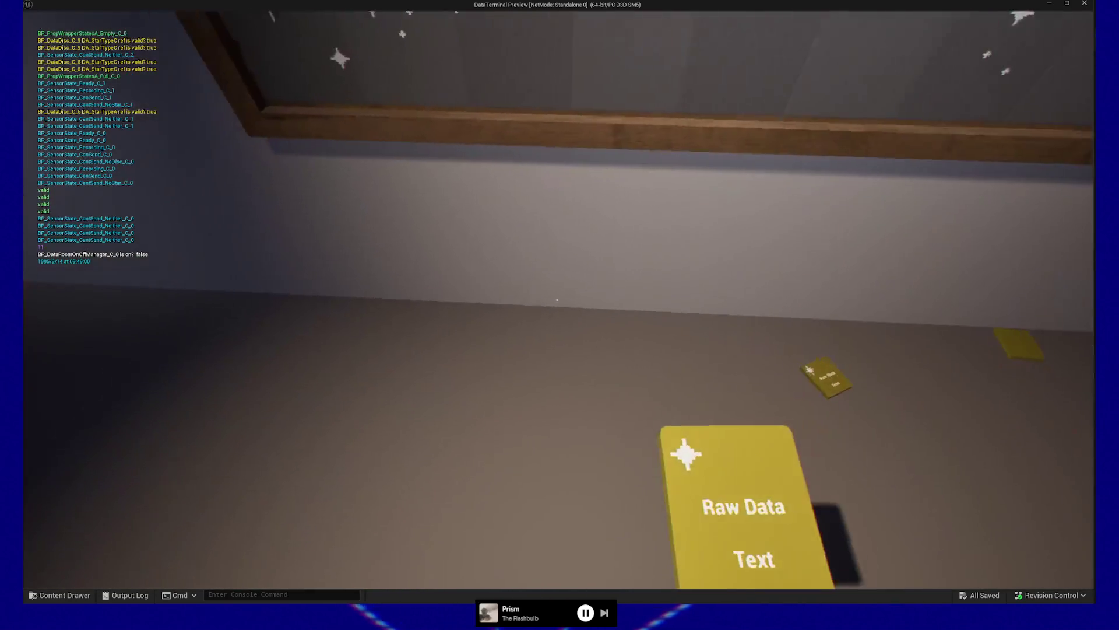
click(557, 299)
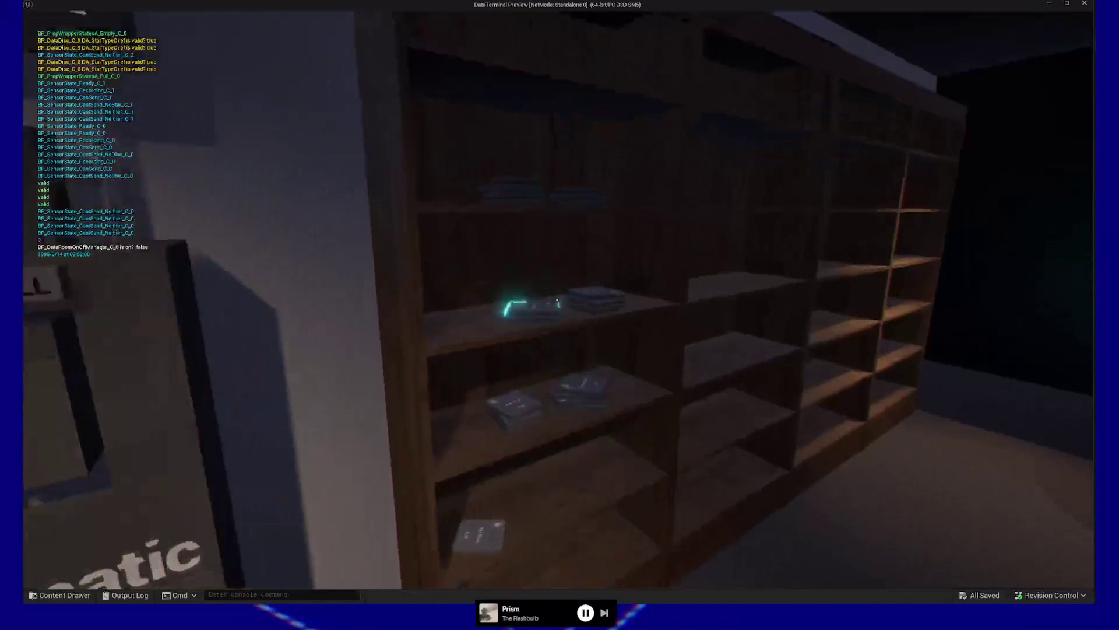
click(557, 300)
key(w)
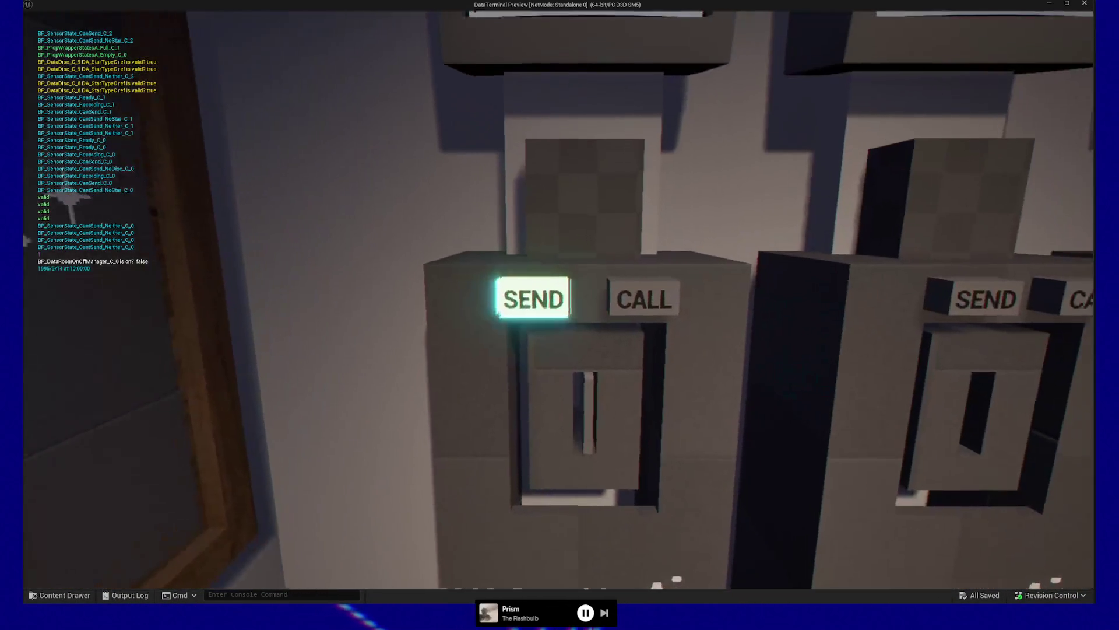
click(557, 299)
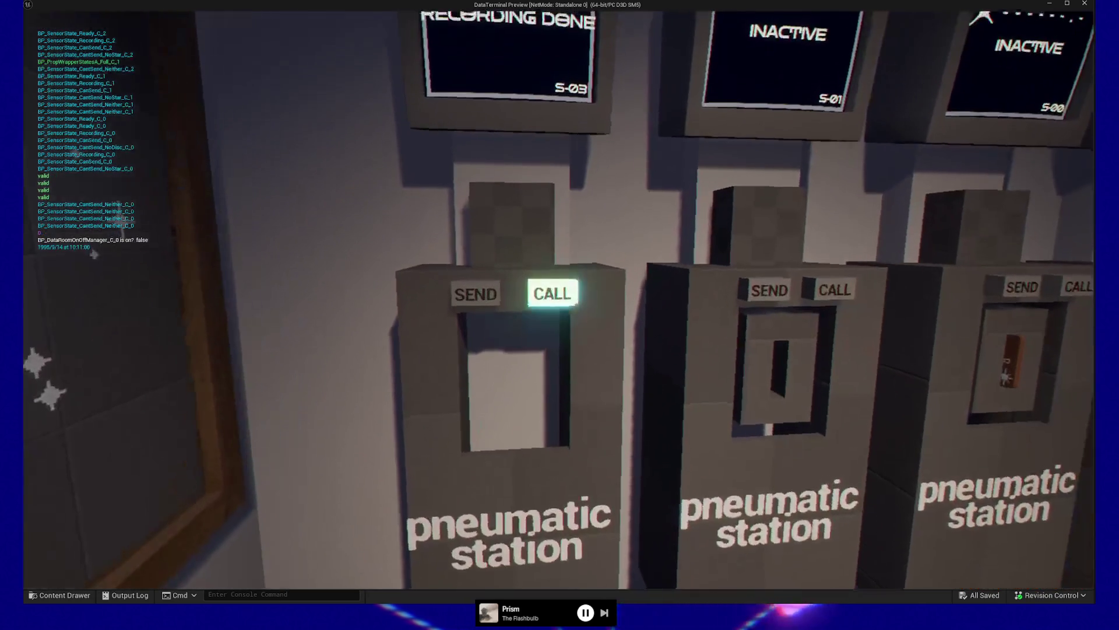
click(552, 293)
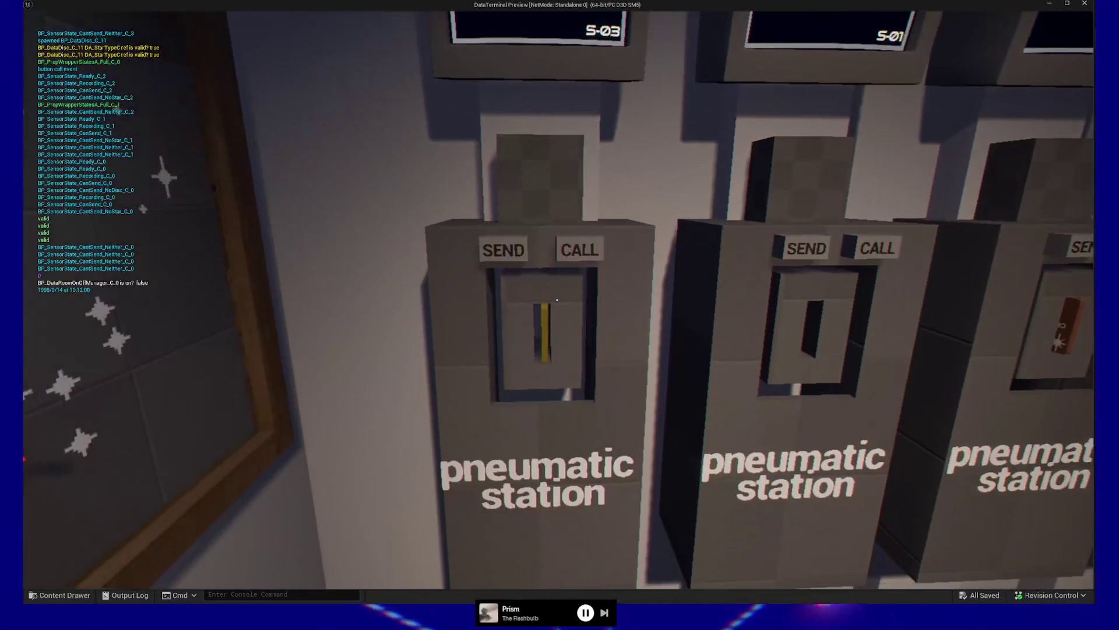
click(557, 299)
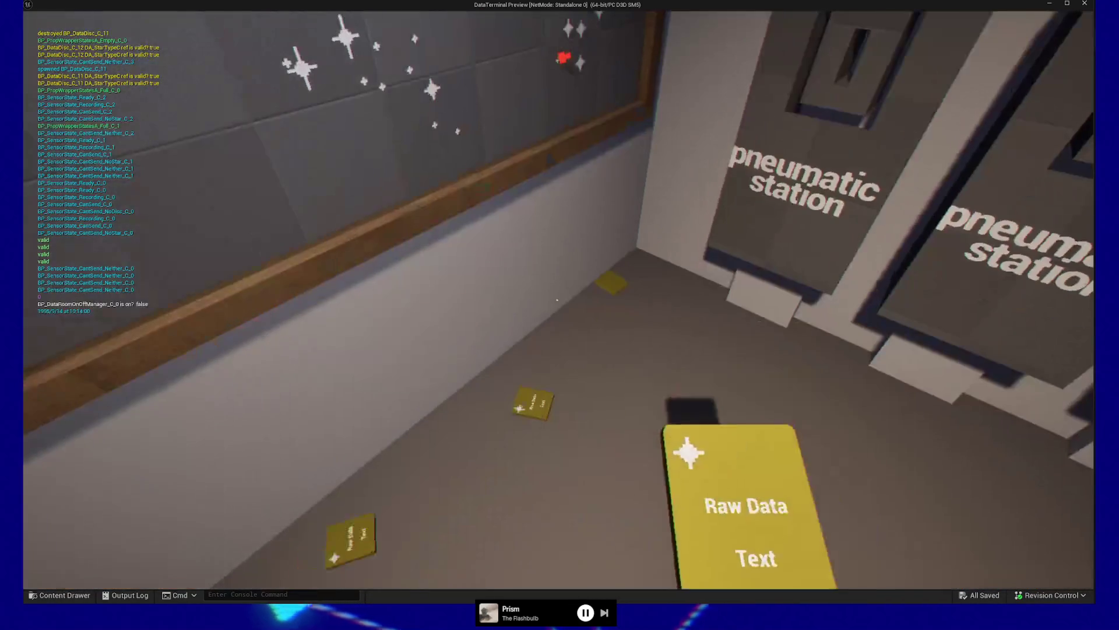
- Drop the held Raw Data disc, quit the play preview, and select the Pneumatic Station node
click(557, 300)
key(Escape)
click(576, 476)
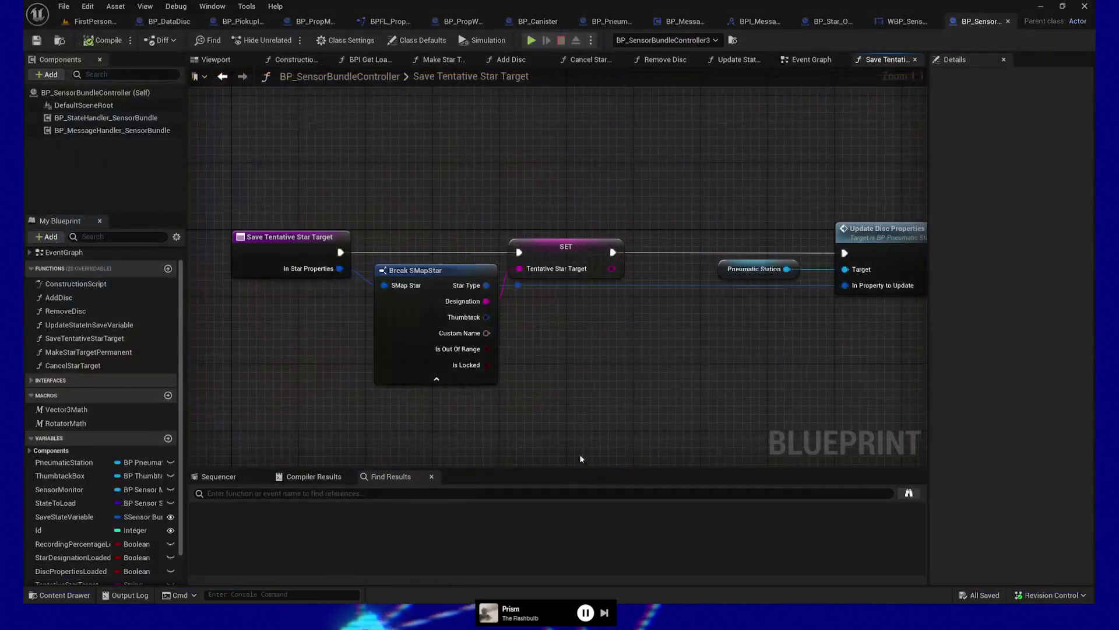
mouse_move(522, 183)
mouse_down()
mouse_move(494, 225)
mouse_move(566, 179)
mouse_up()
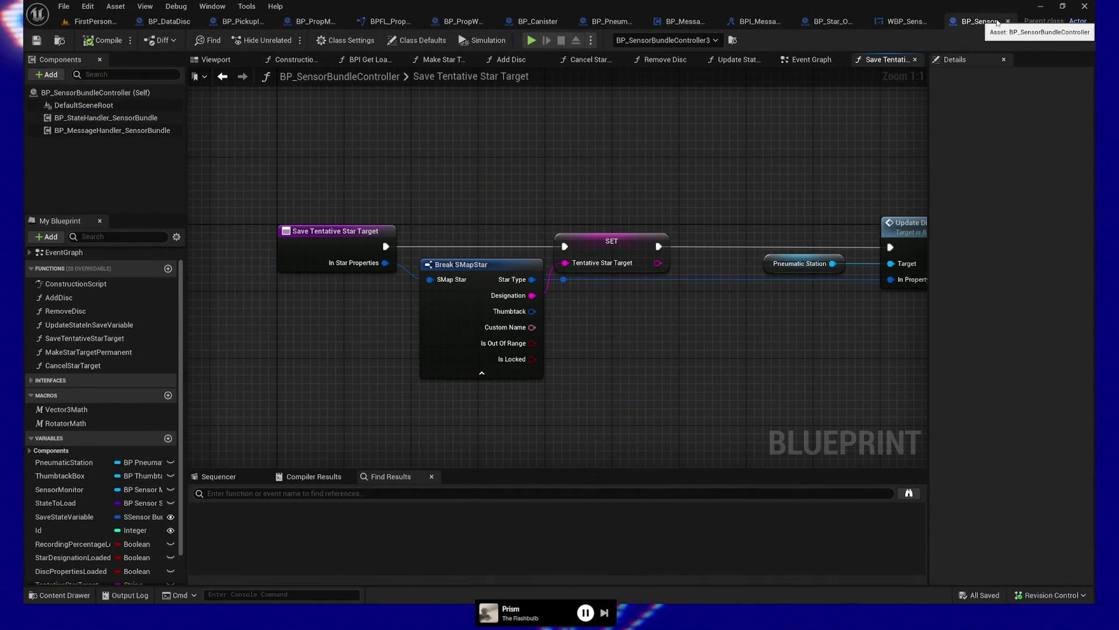
drag(834, 151, 723, 149)
drag(667, 178, 718, 310)
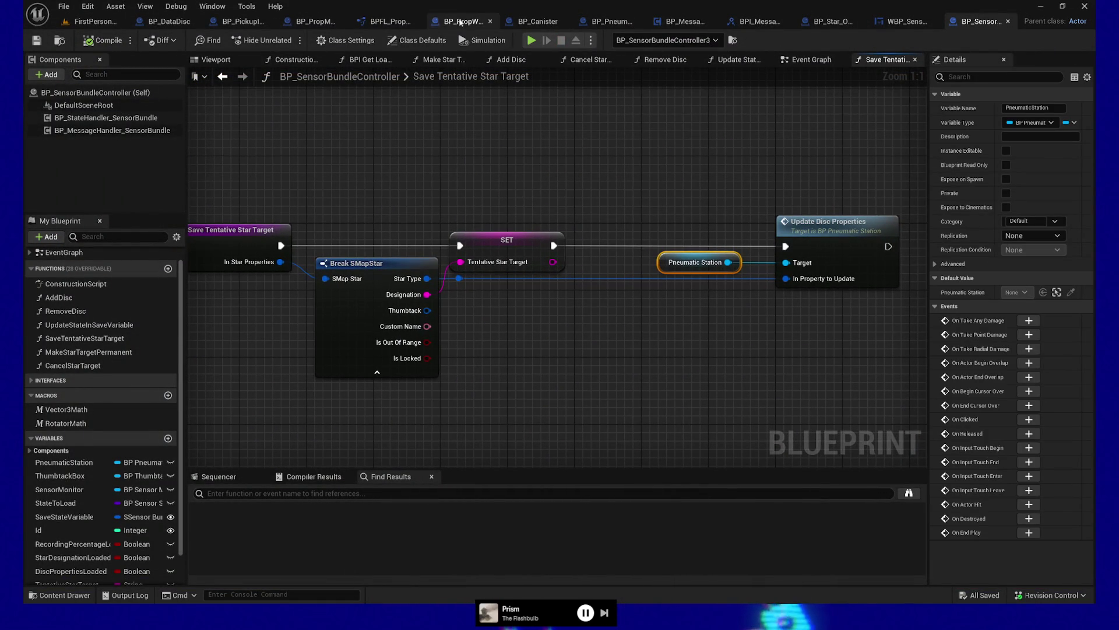
- In BP_PneumaticStation's Event Graph, bring the DiscProperties SET and Add Gameplay Tag nodes into view
click(610, 21)
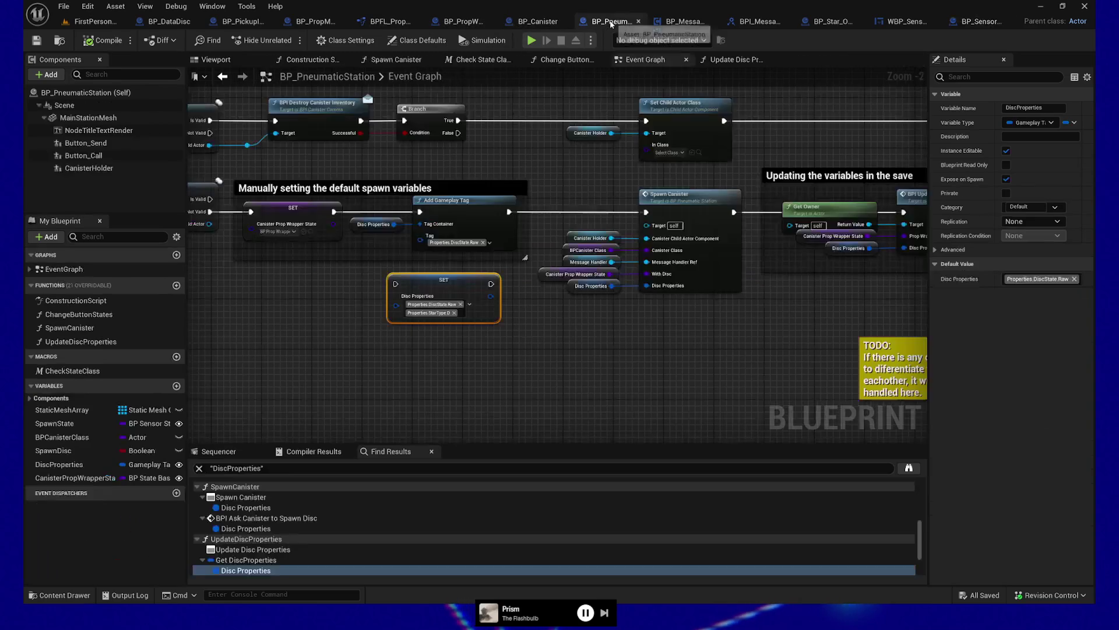
drag(388, 394, 559, 397)
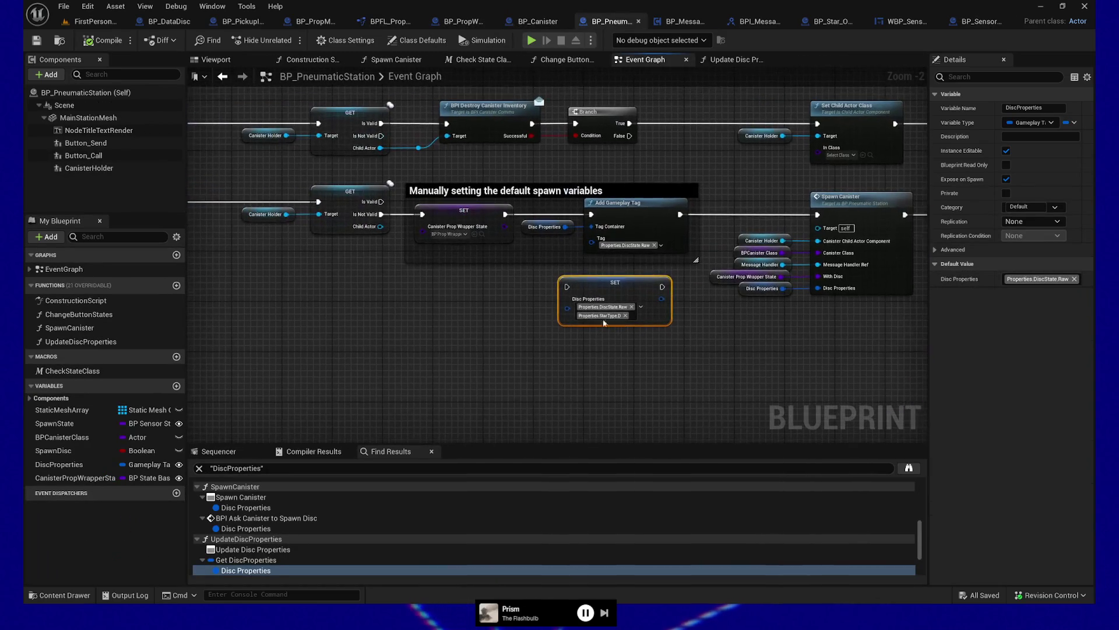
click(635, 216)
mouse_move(398, 309)
mouse_down()
mouse_move(624, 358)
mouse_move(415, 340)
mouse_up()
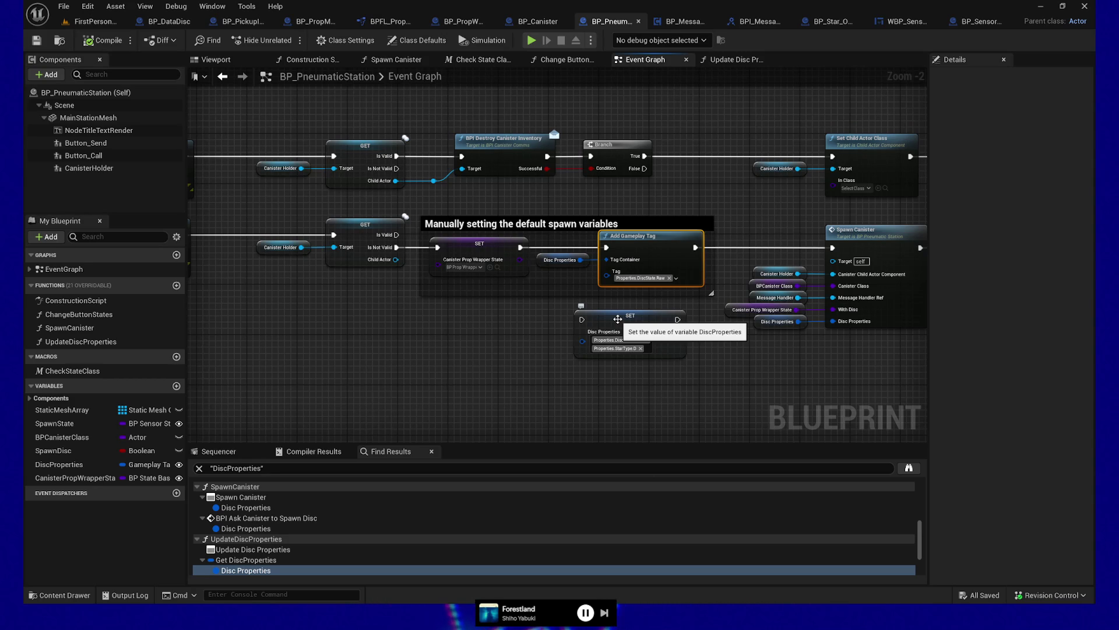
mouse_move(487, 303)
mouse_down()
mouse_move(457, 280)
mouse_move(447, 304)
mouse_up()
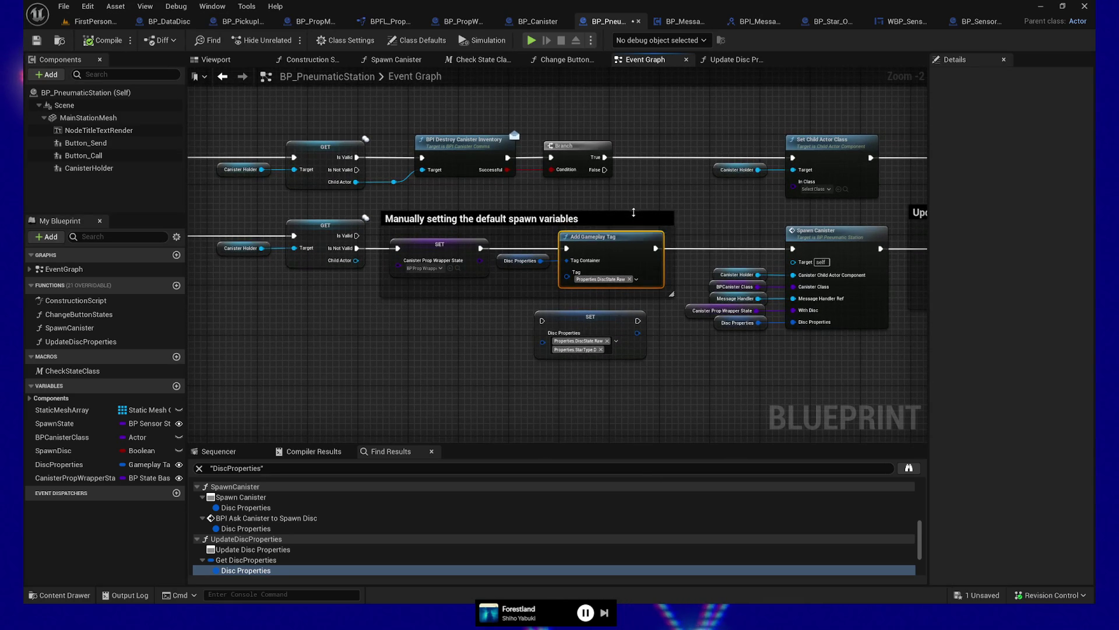
- Add a two-line TODO comment saying the Properties variable needs a clean, reliable get/set
drag(481, 385, 478, 363)
click(444, 394)
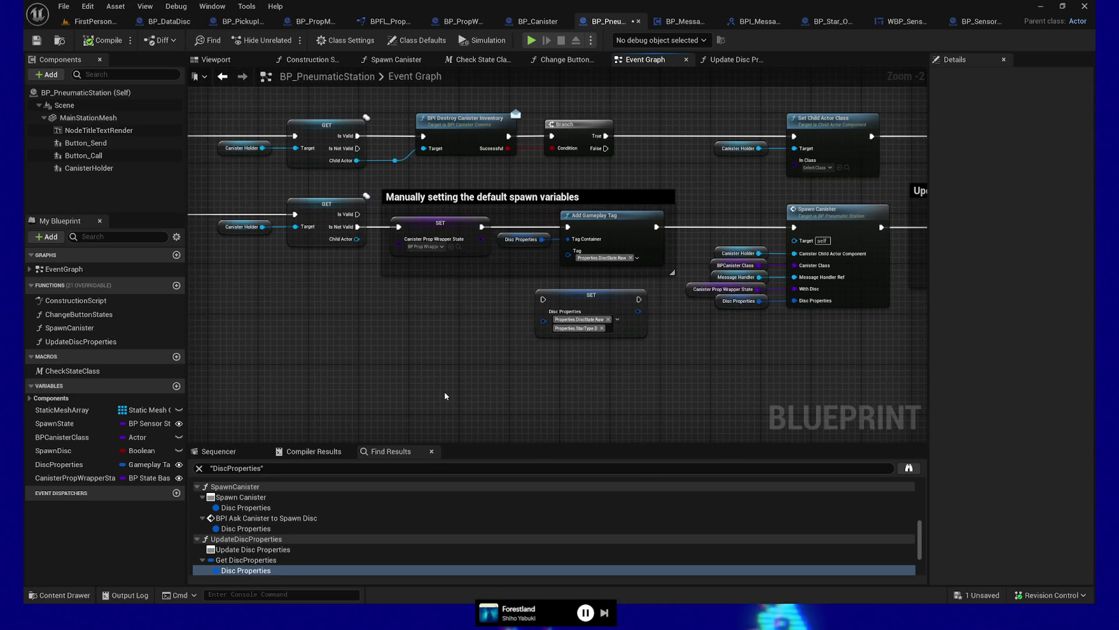
text(cT)
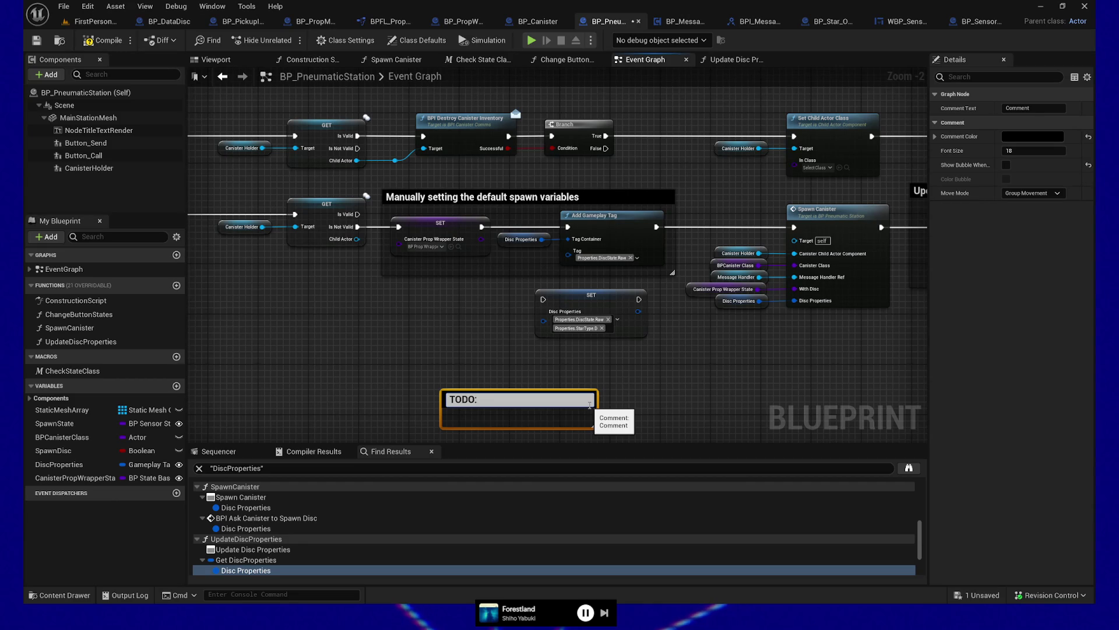
key(shift+Return)
text(The Properties v)
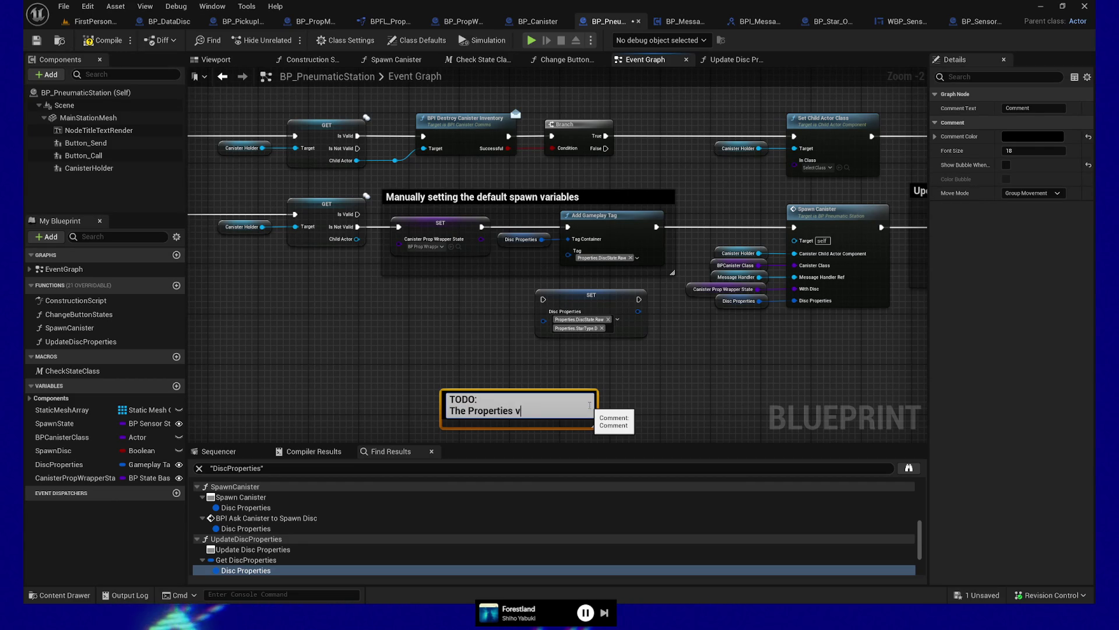
text(ariable )
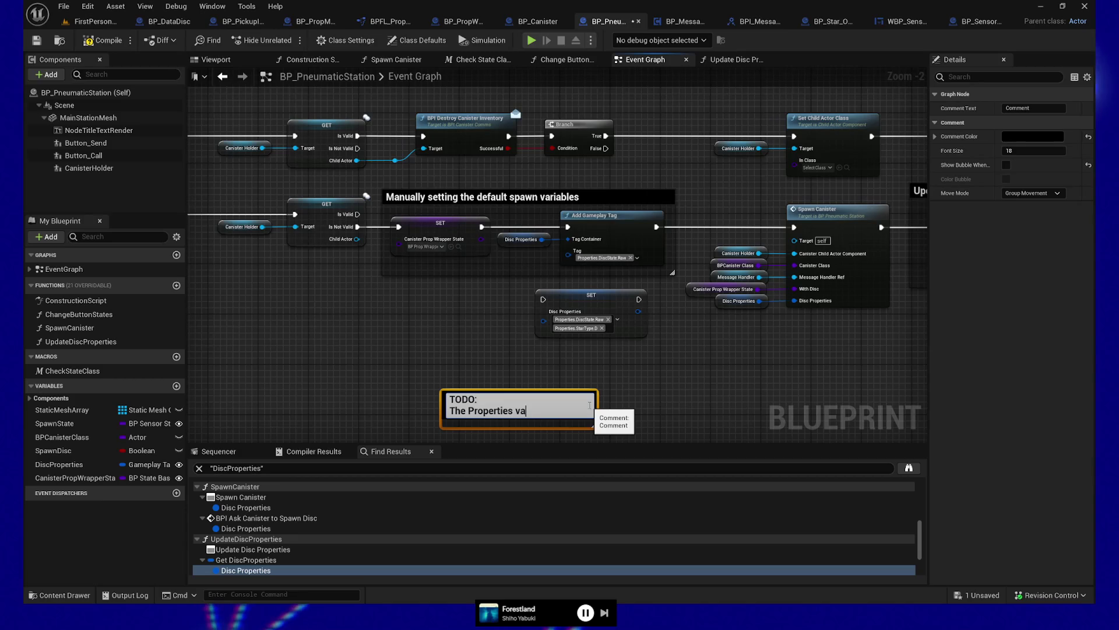
text(is not behaving as expected.)
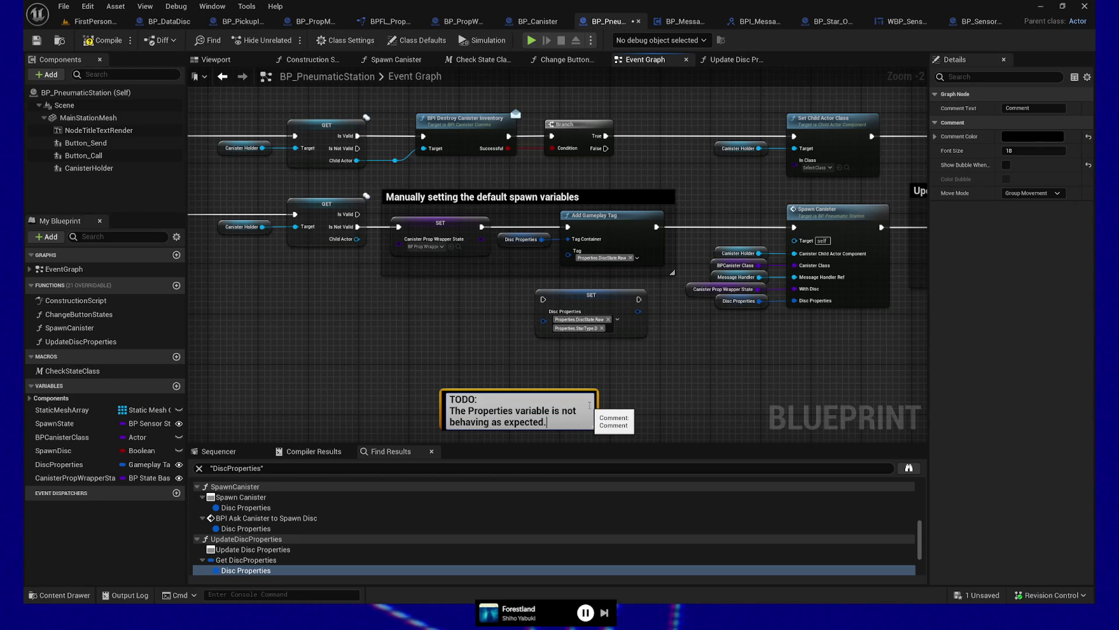
text( N)
text(eed a cle)
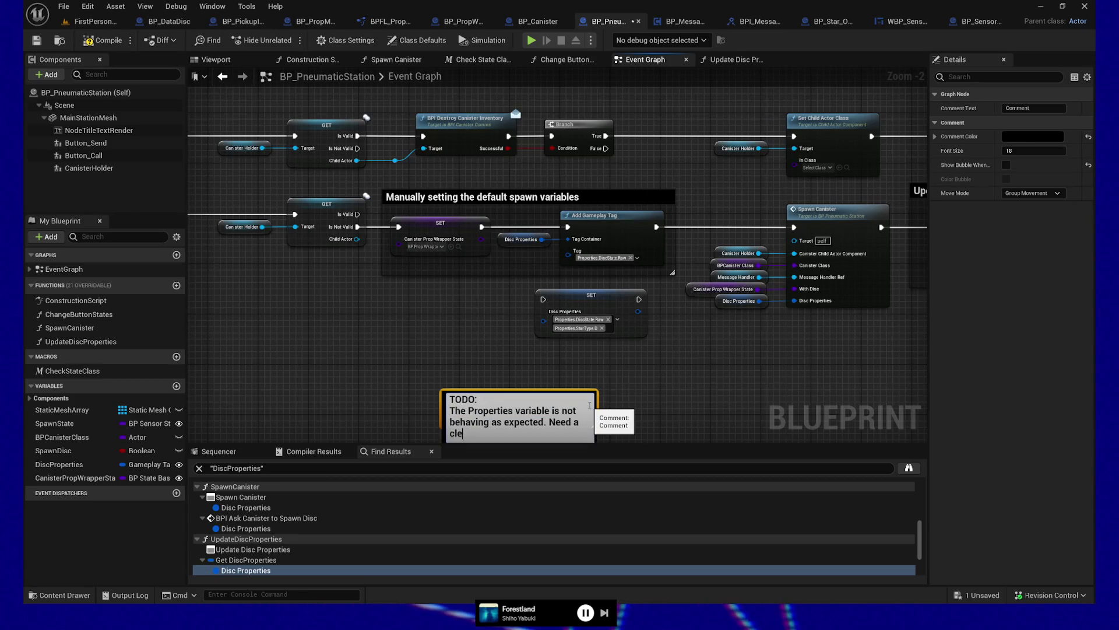
text(an nd relia)
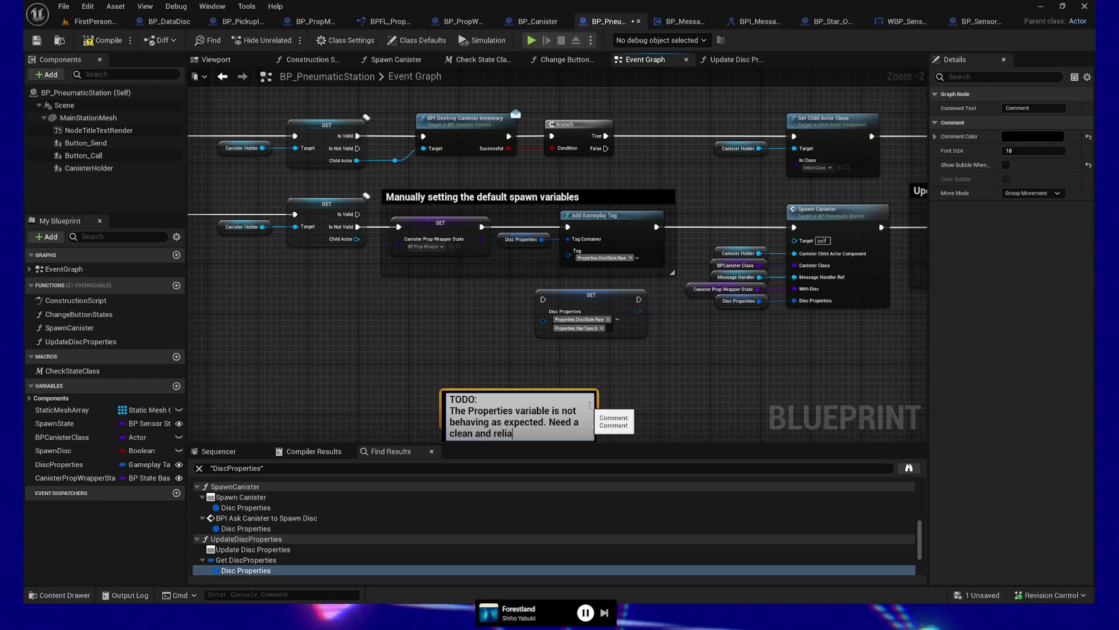
text(ble way to get a)
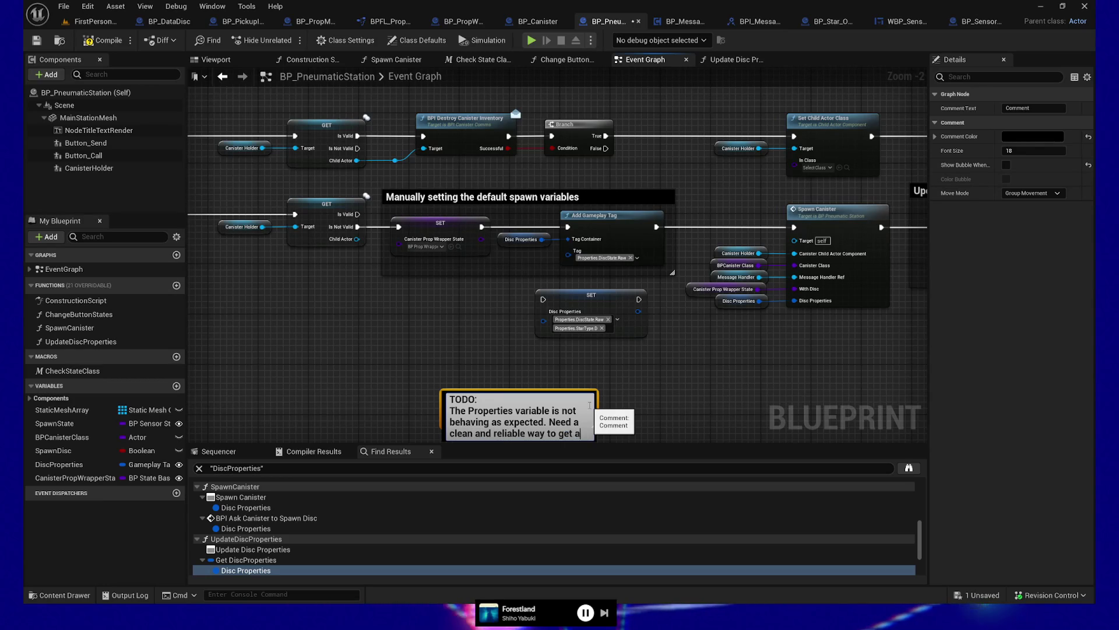
text(nd t the variable)
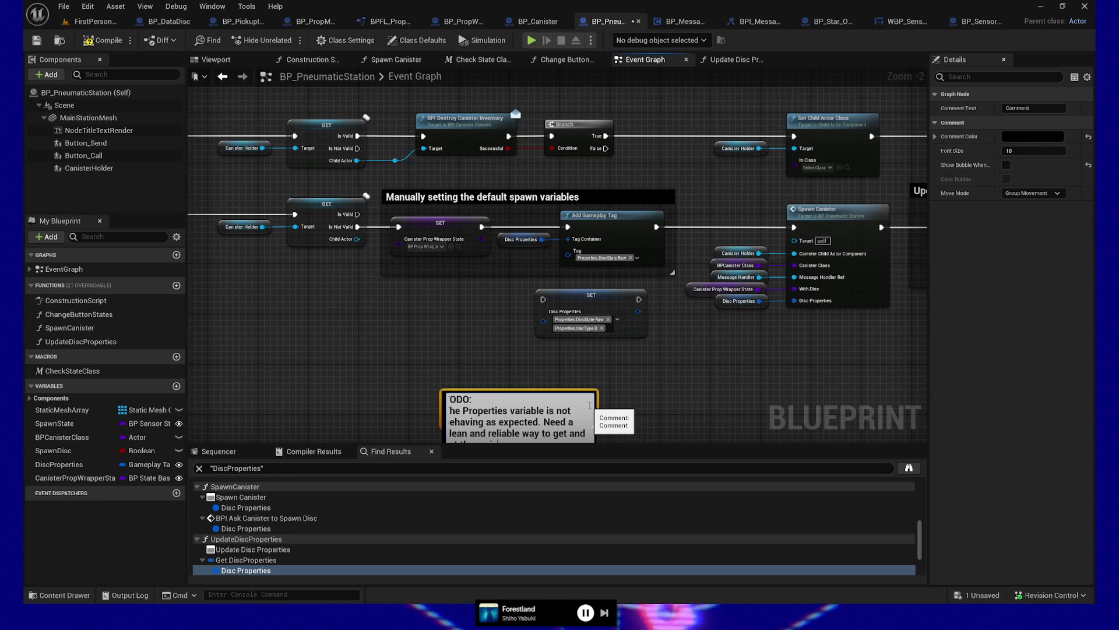
text( with)
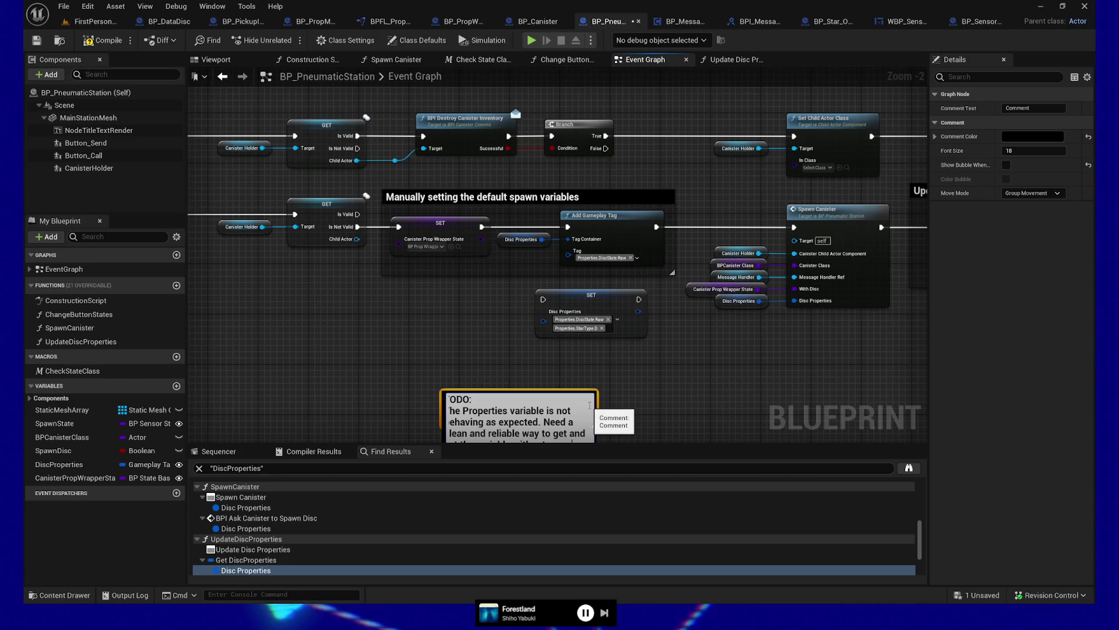
click(650, 377)
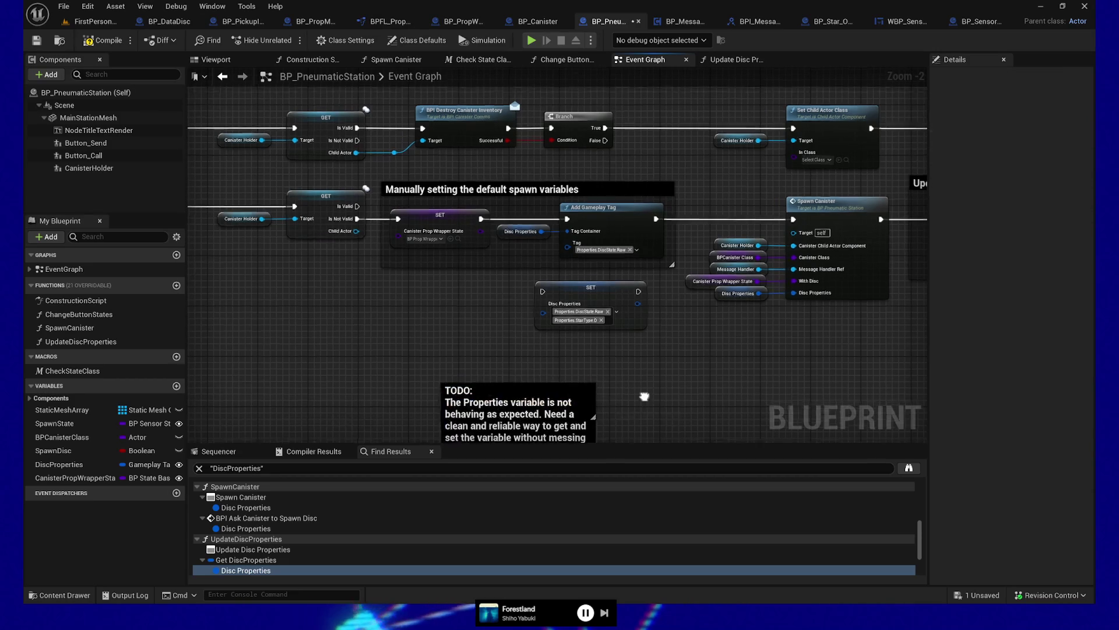
- Delete 'without messing' from the comment, make the box taller, and bring up Comment Color
drag(642, 400, 636, 334)
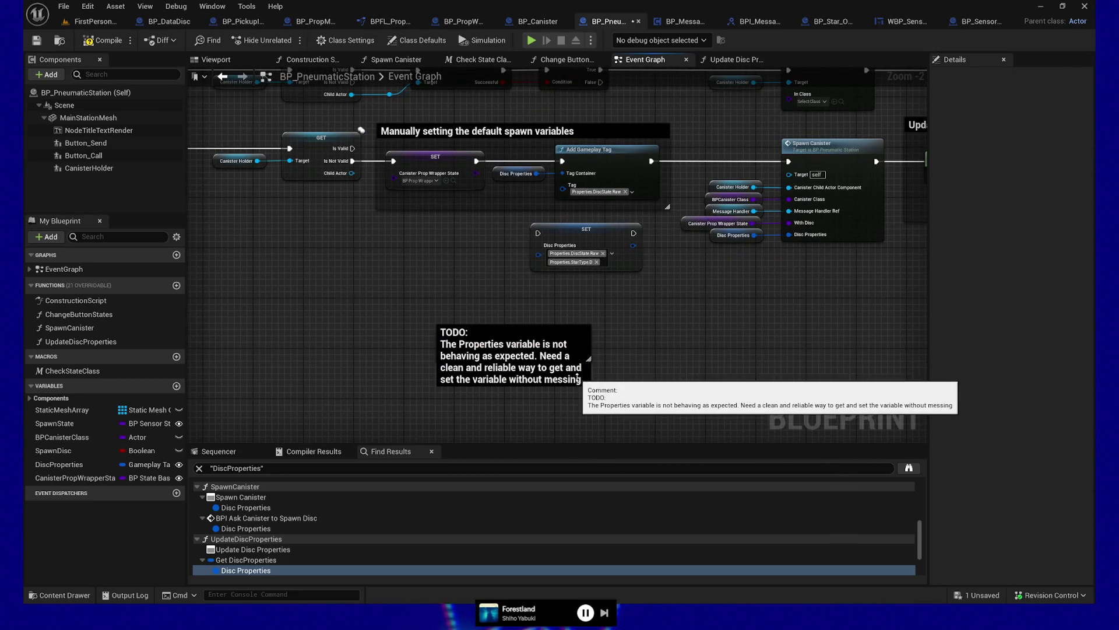
double_click(571, 379)
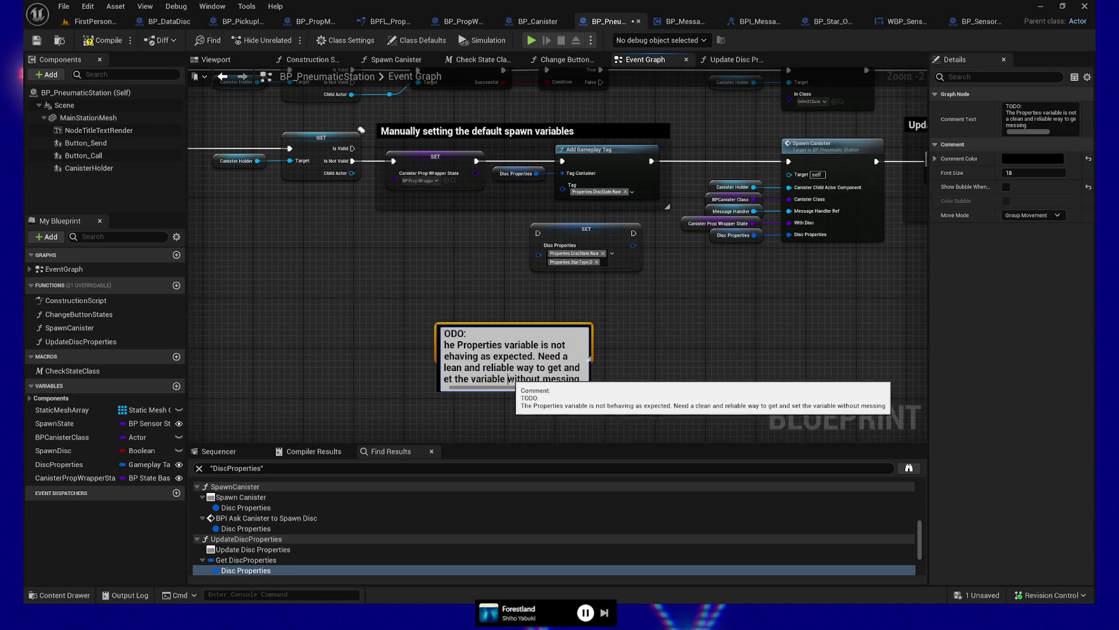
drag(508, 379, 611, 384)
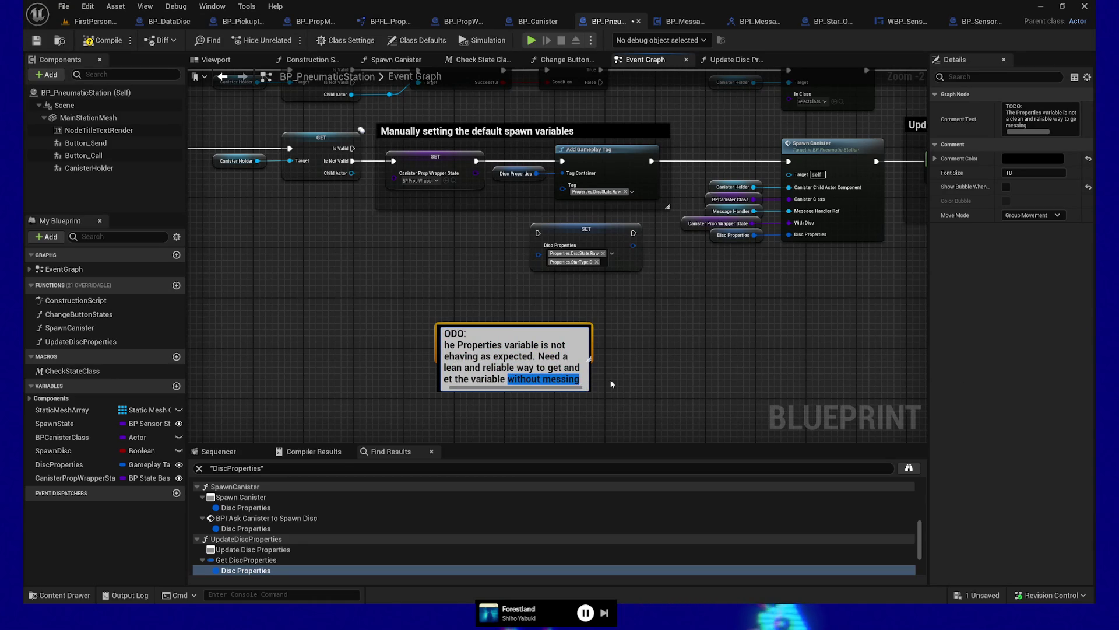
key(BackSpace)
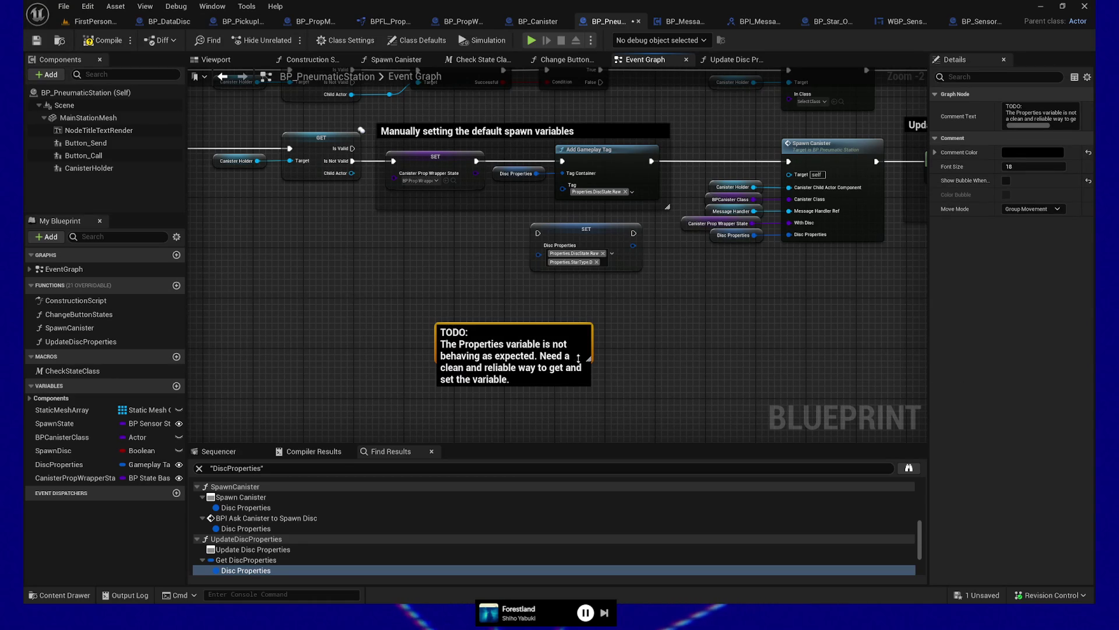
drag(583, 359, 583, 364)
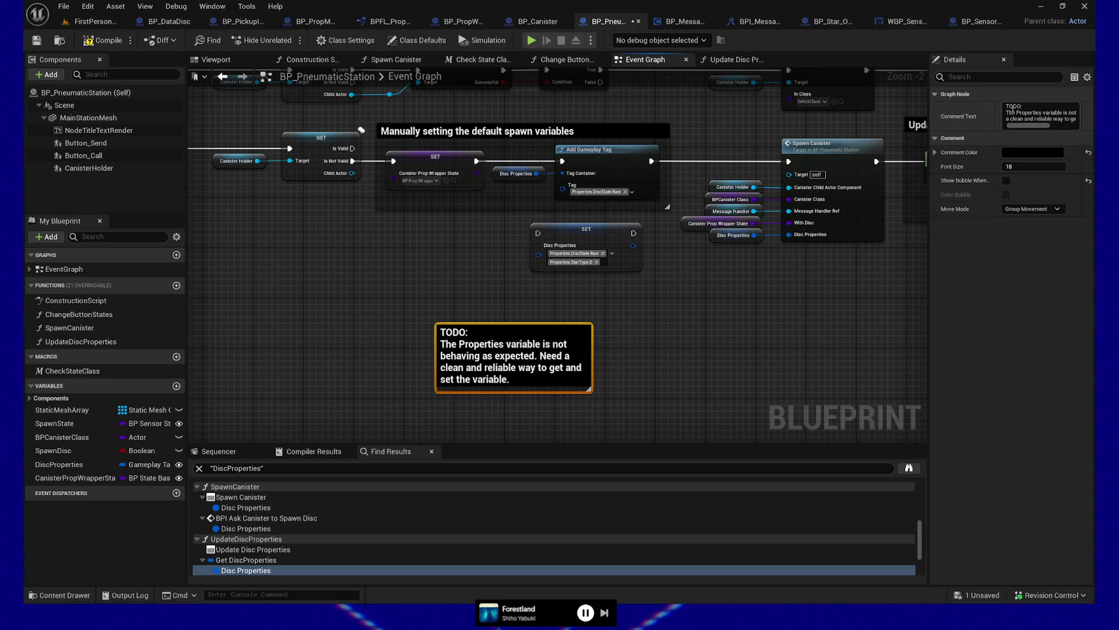
click(1033, 152)
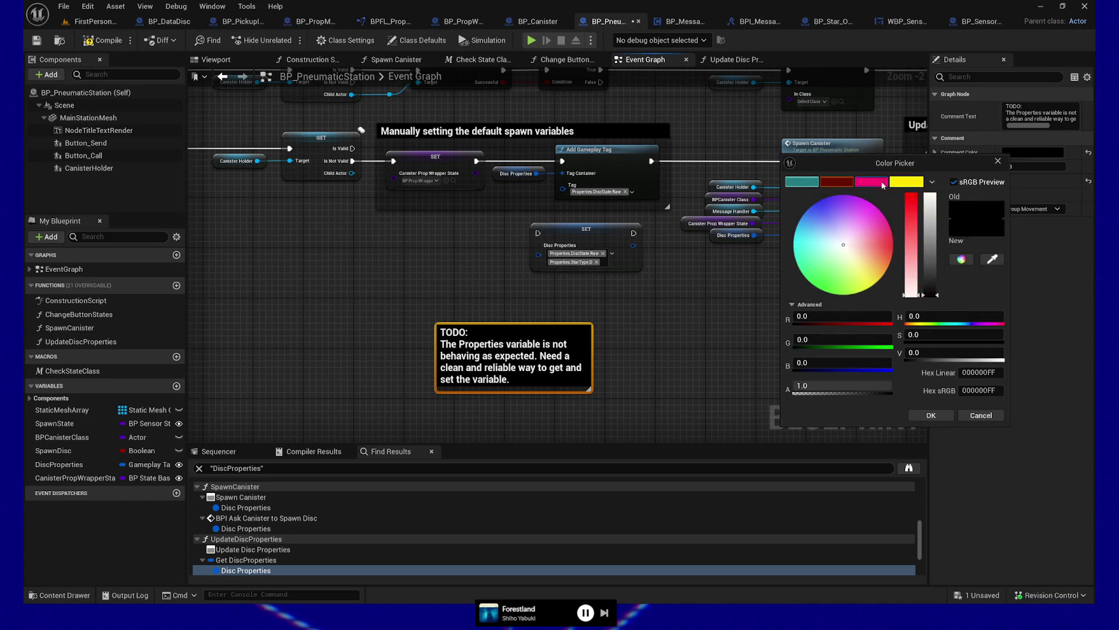
- Make the TODO comment pink and move it up and to the left
click(886, 183)
click(931, 415)
mouse_move(513, 357)
mouse_down()
mouse_move(456, 281)
mouse_move(449, 250)
mouse_up()
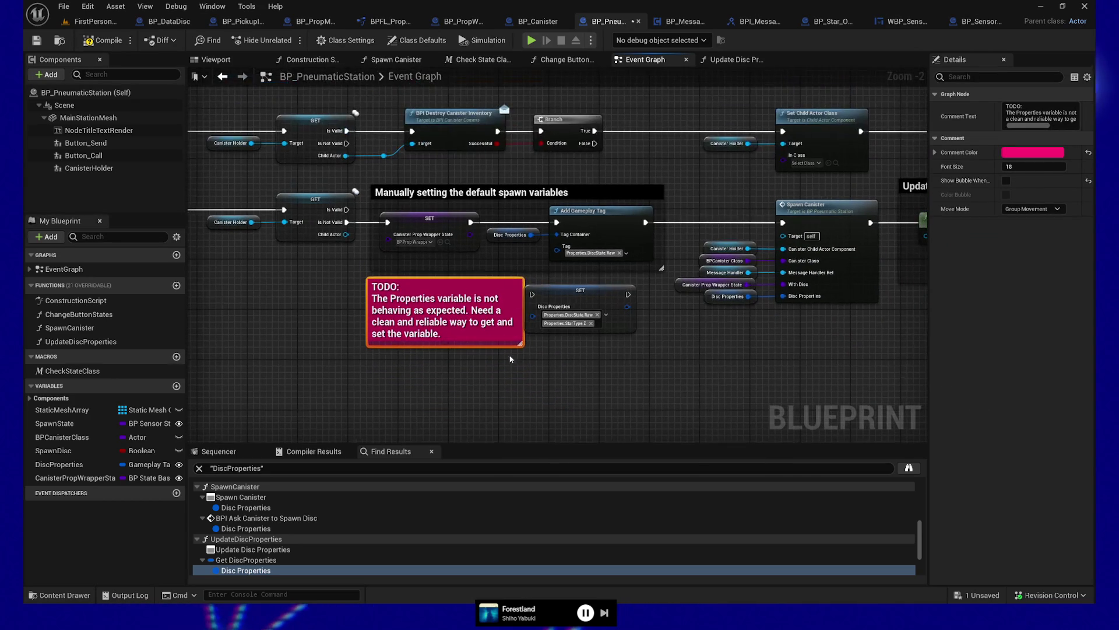
- Widen and heighten the comment, placing the SET Disc Properties node below its text
mouse_move(521, 344)
mouse_down()
mouse_move(687, 345)
mouse_move(692, 380)
mouse_up()
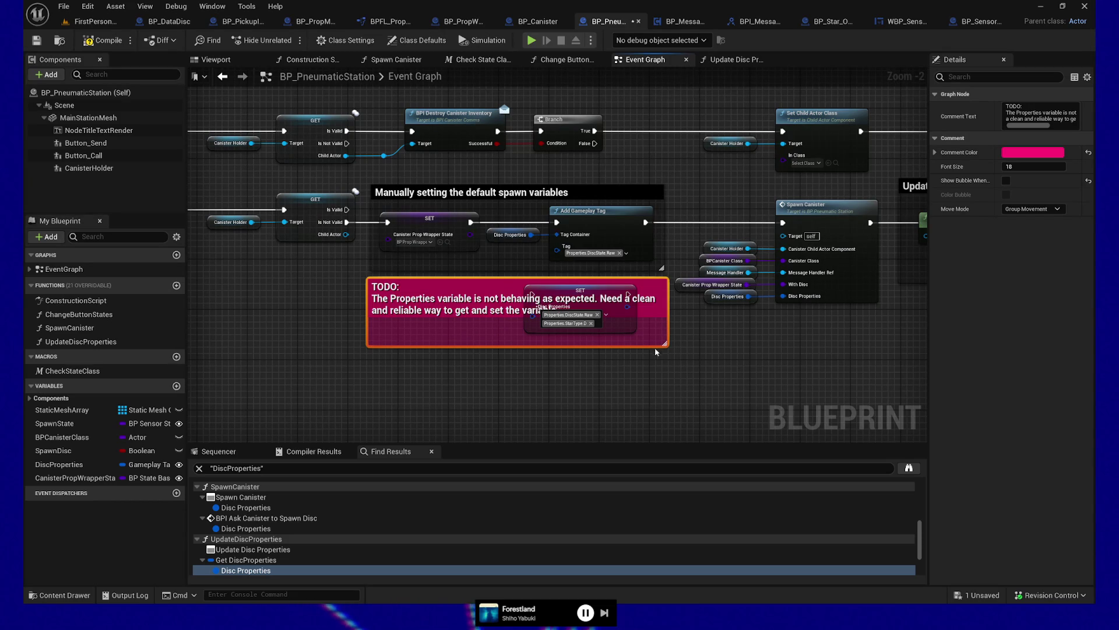
drag(647, 345, 641, 400)
mouse_move(605, 286)
mouse_down()
mouse_move(605, 335)
mouse_move(627, 347)
mouse_up()
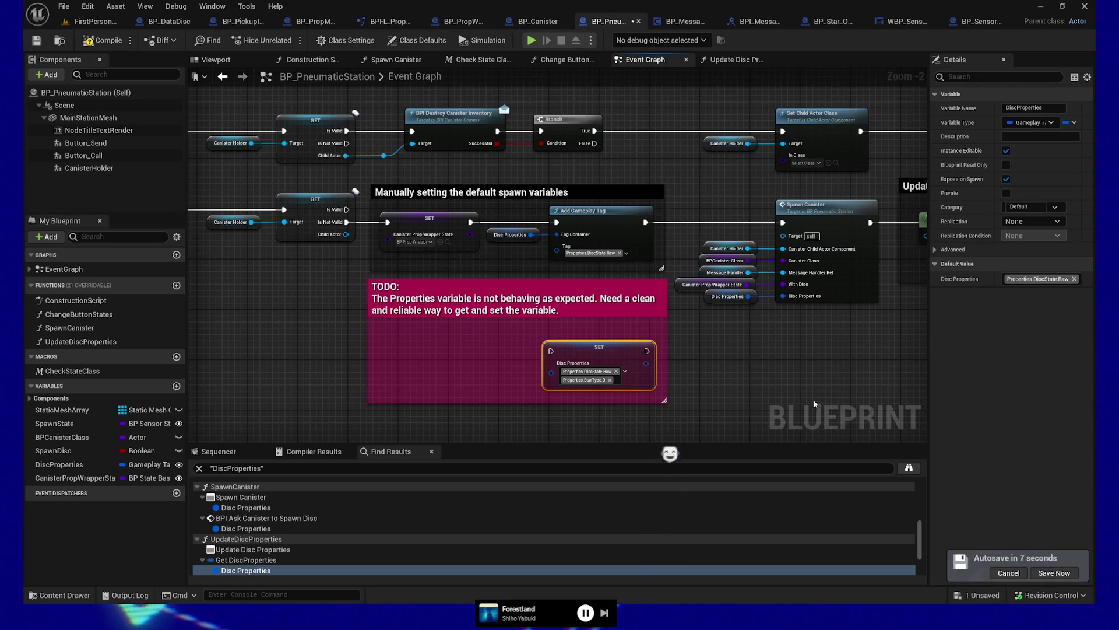
- Shift the SET node left, move the Disc Properties getter and Add Gameplay Tag into the comment, and save
click(727, 364)
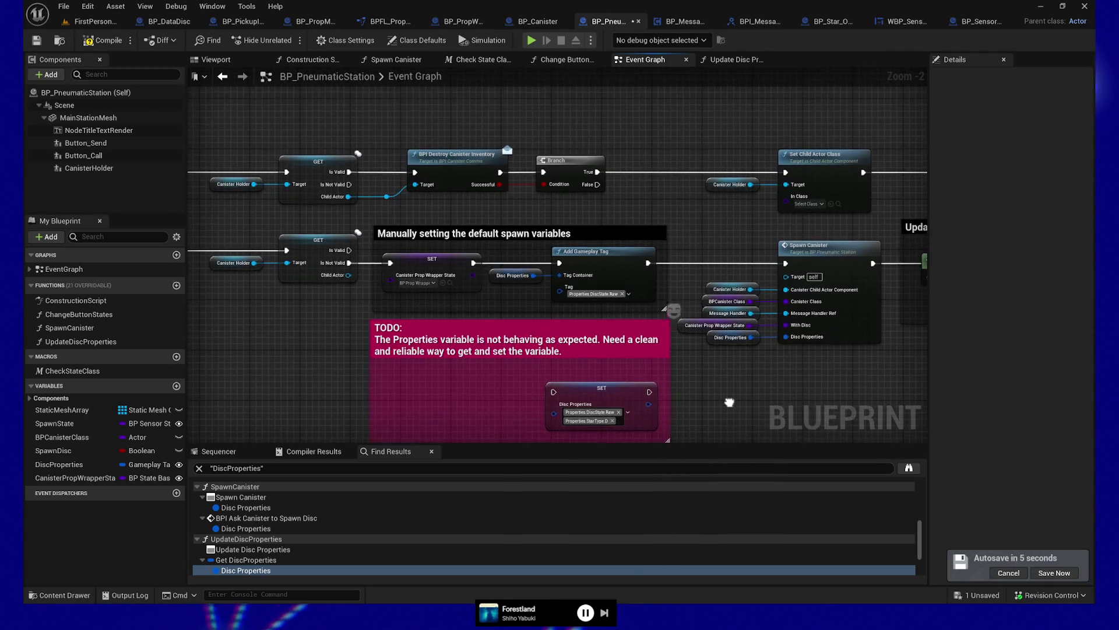
click(612, 348)
drag(612, 348, 445, 342)
mouse_move(493, 265)
mouse_down()
mouse_move(623, 212)
mouse_move(557, 349)
mouse_move(623, 339)
mouse_up()
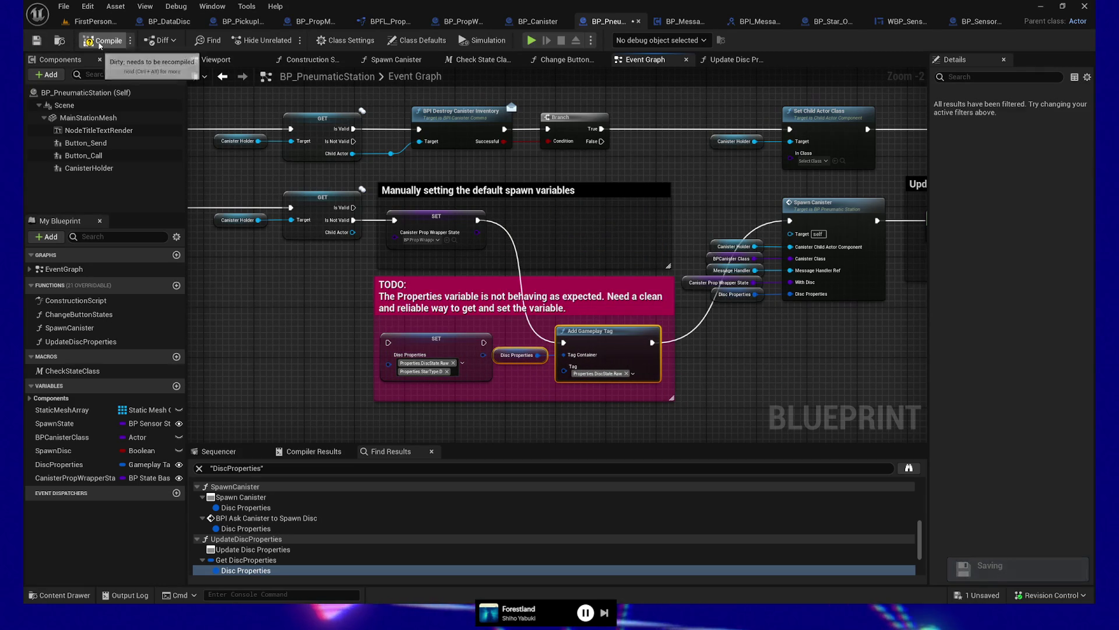
click(31, 41)
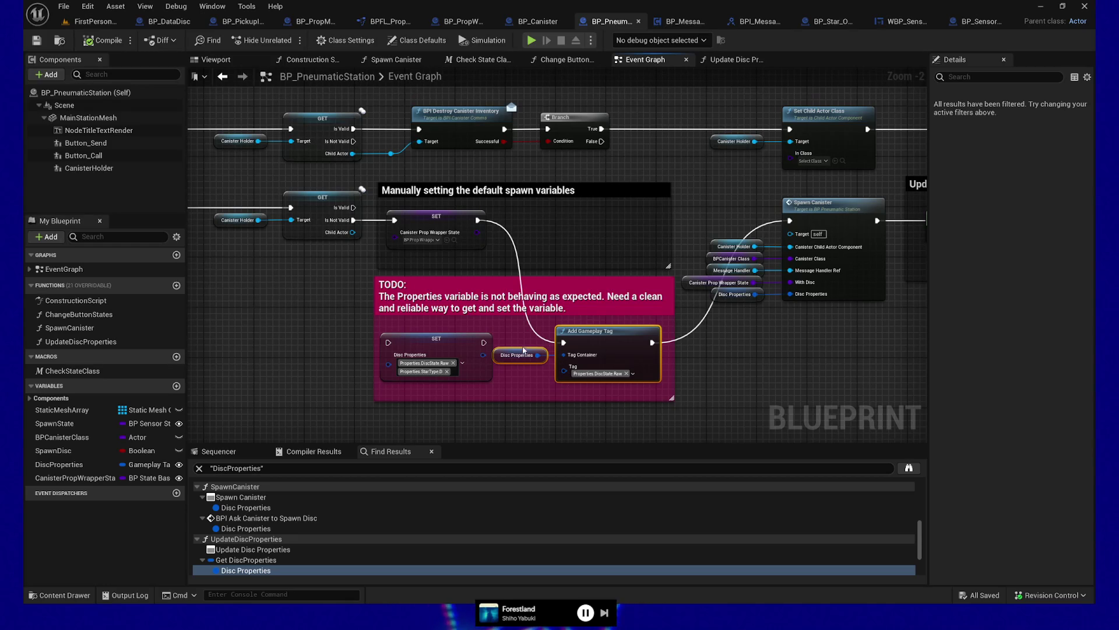
click(522, 350)
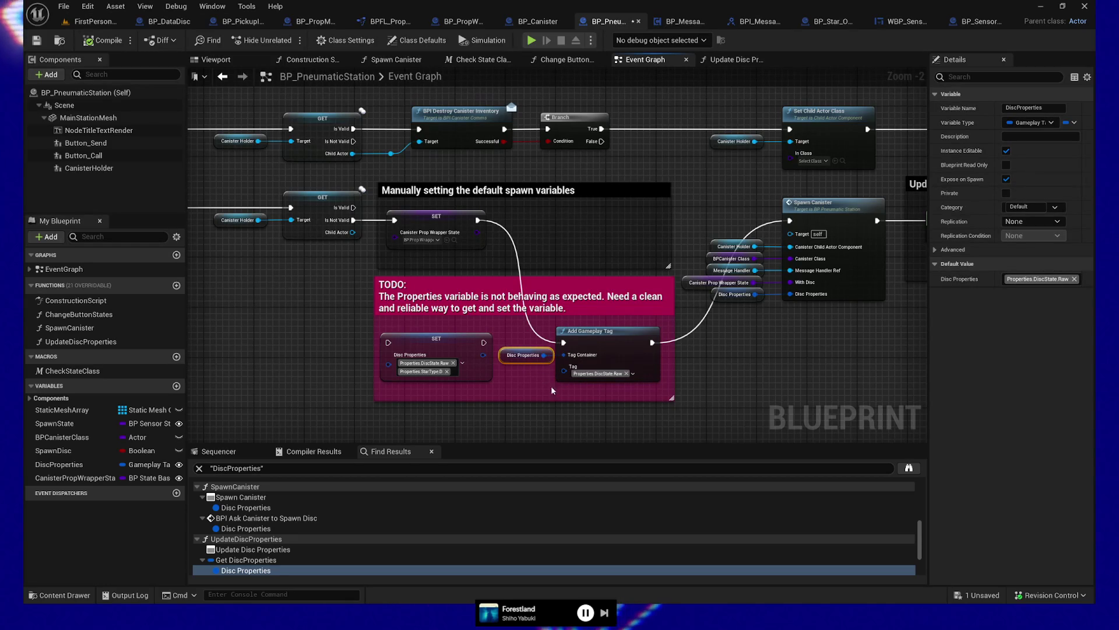
drag(758, 338, 759, 370)
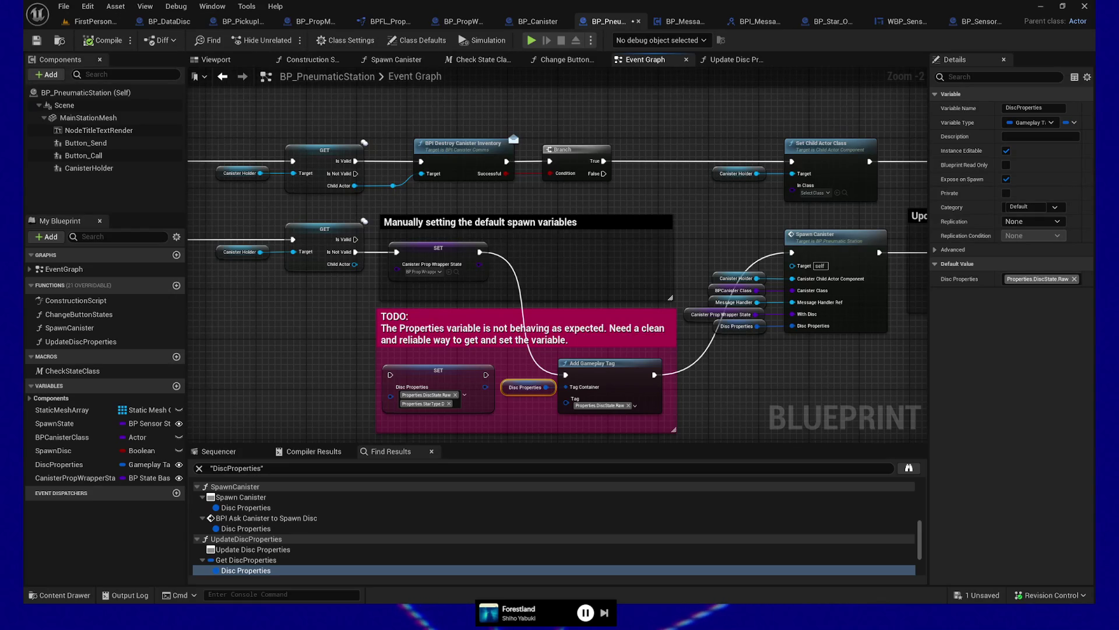
- Start a Play From Here test at a spot in the level viewport
click(93, 21)
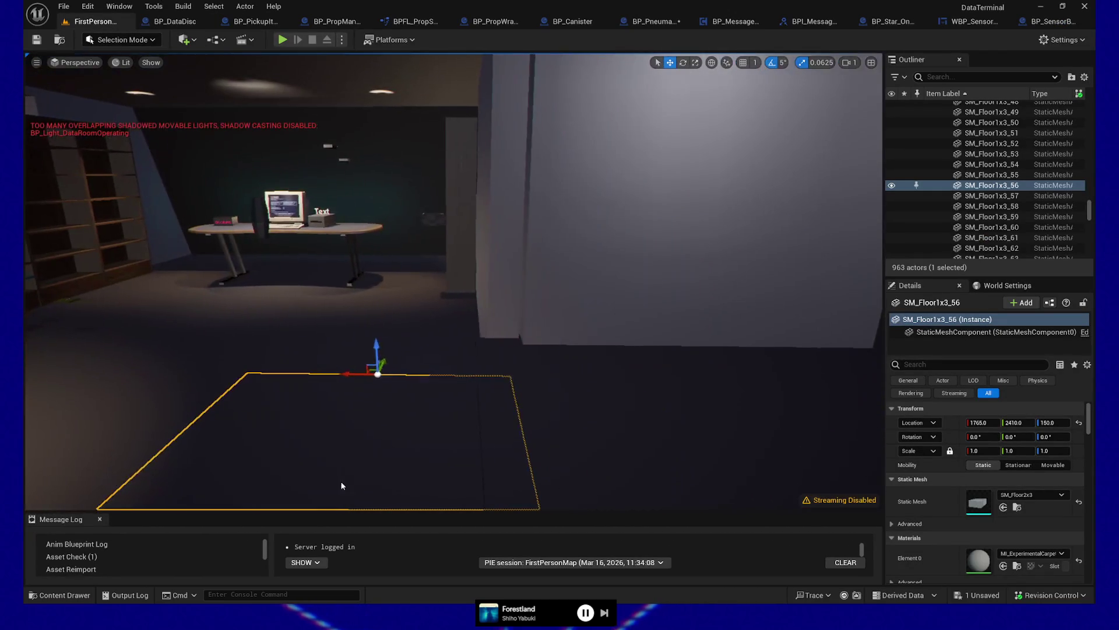
right_click(342, 125)
click(374, 472)
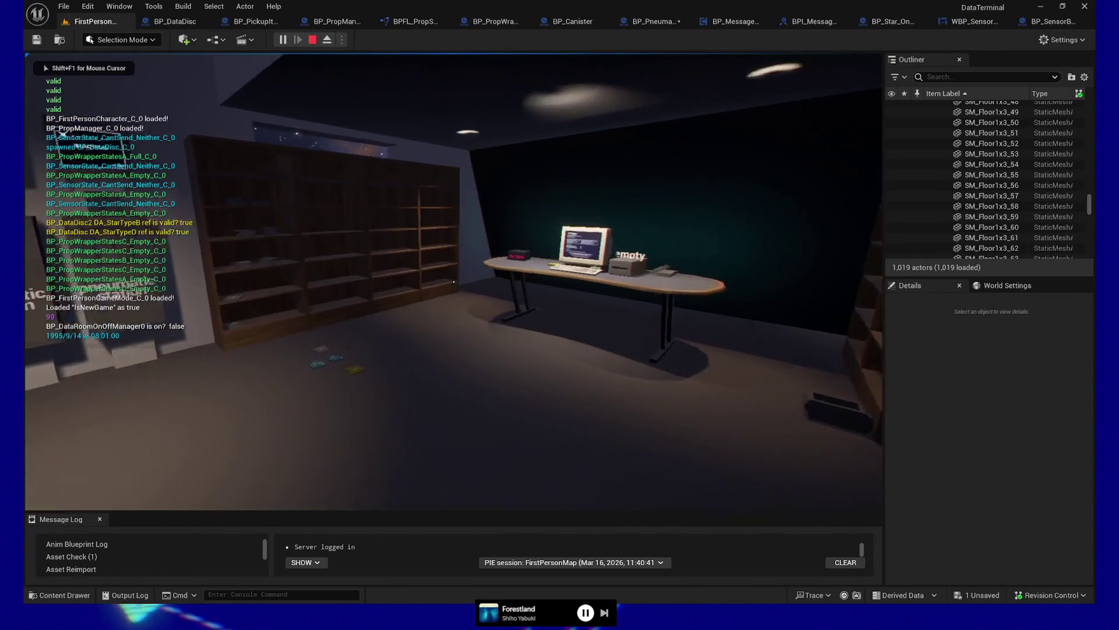
- Pick up the yellow Raw Data disc, swap it for a No Data card, and face the star board
key(w)
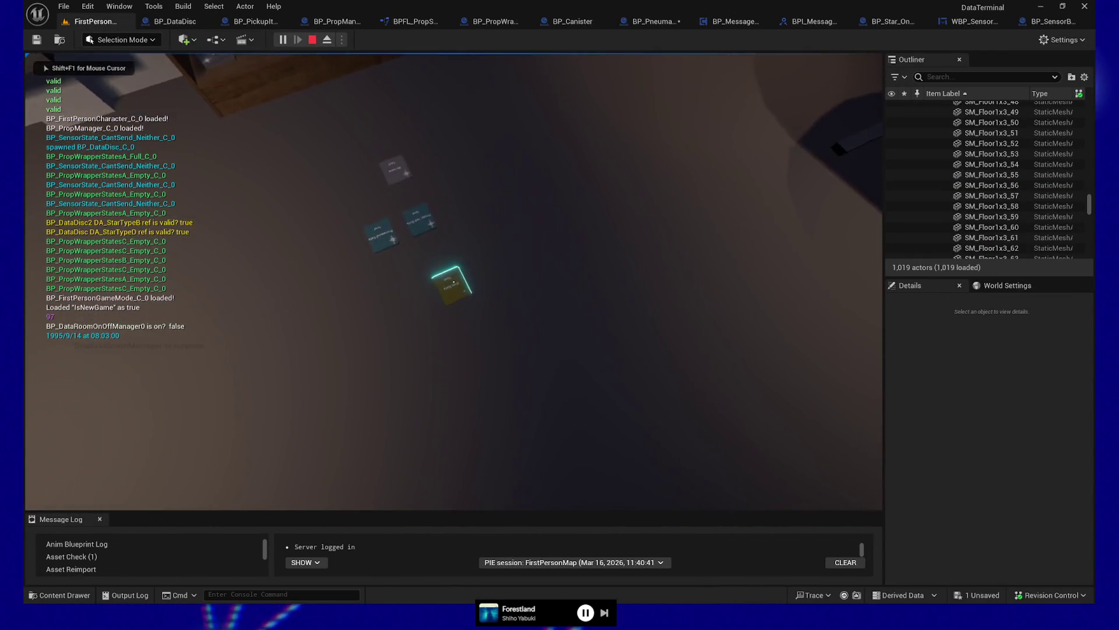
click(454, 281)
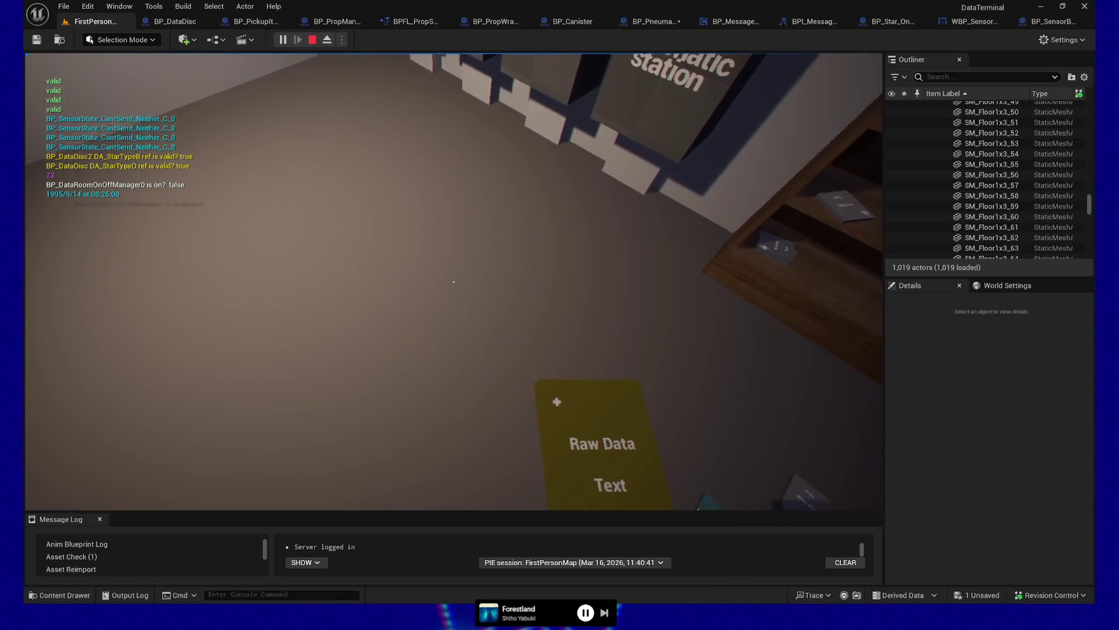
key(e)
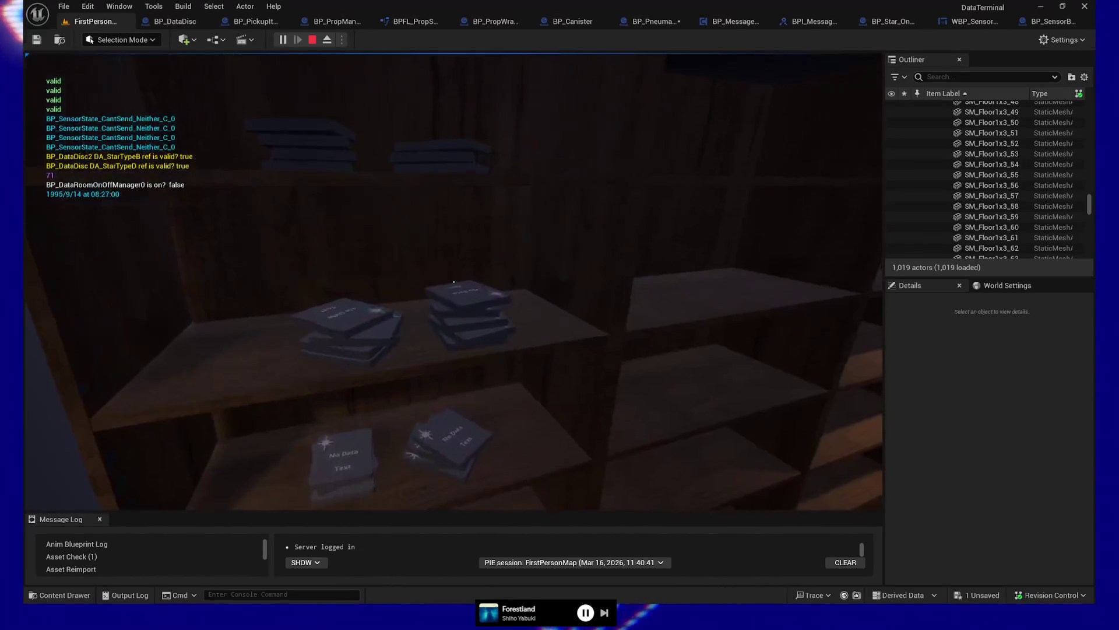
key(e)
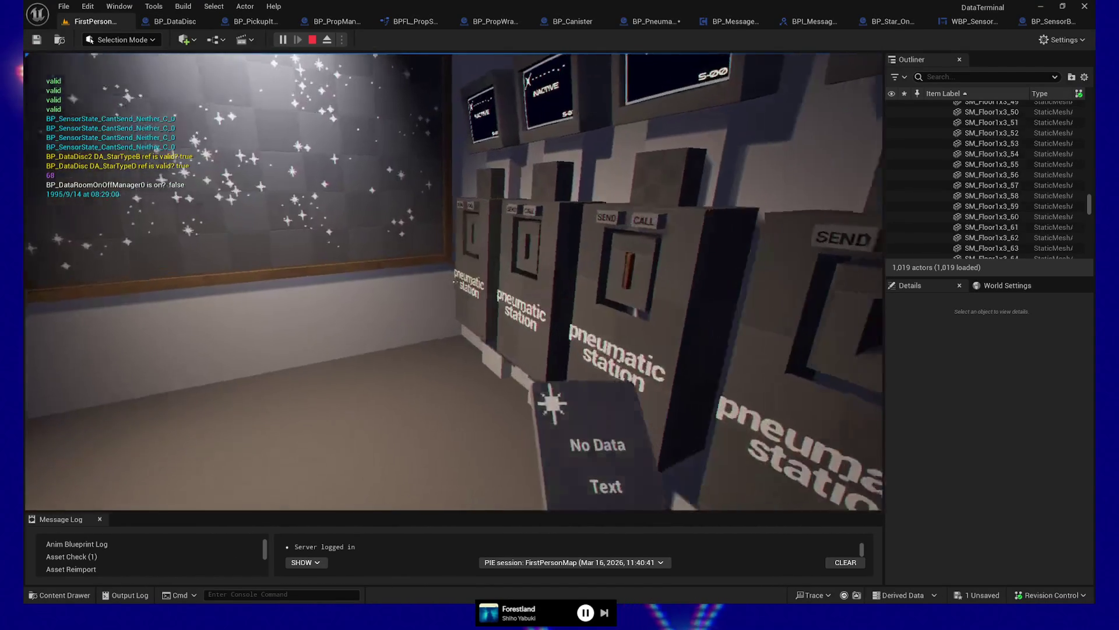
key(e)
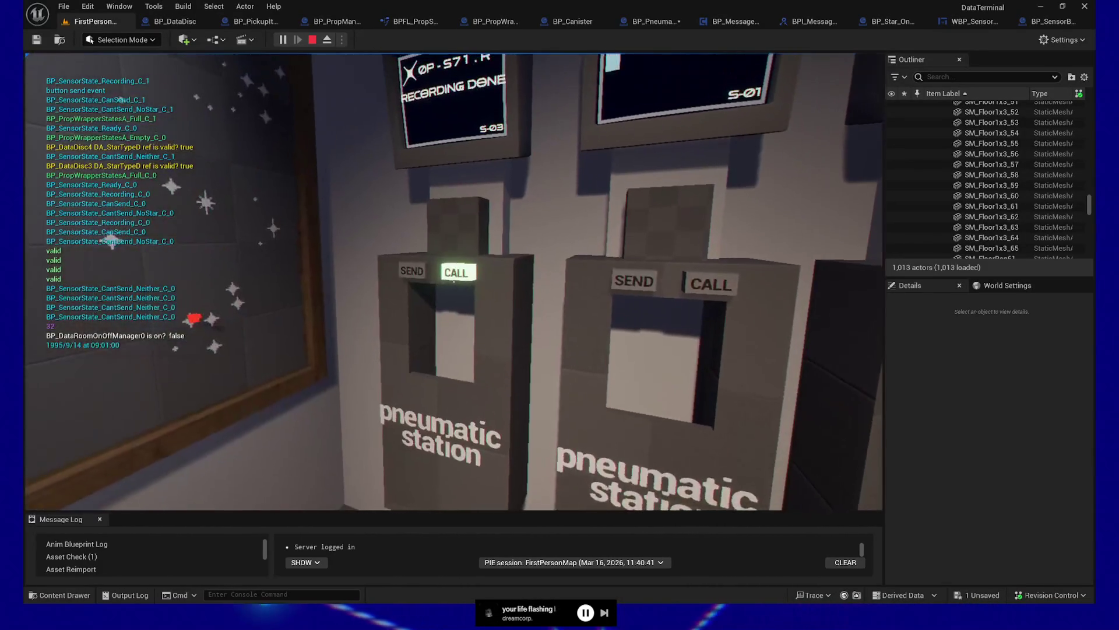
- Call S-03's recorded Raw Data disc, throw it on the floor, and pause the game
click(454, 282)
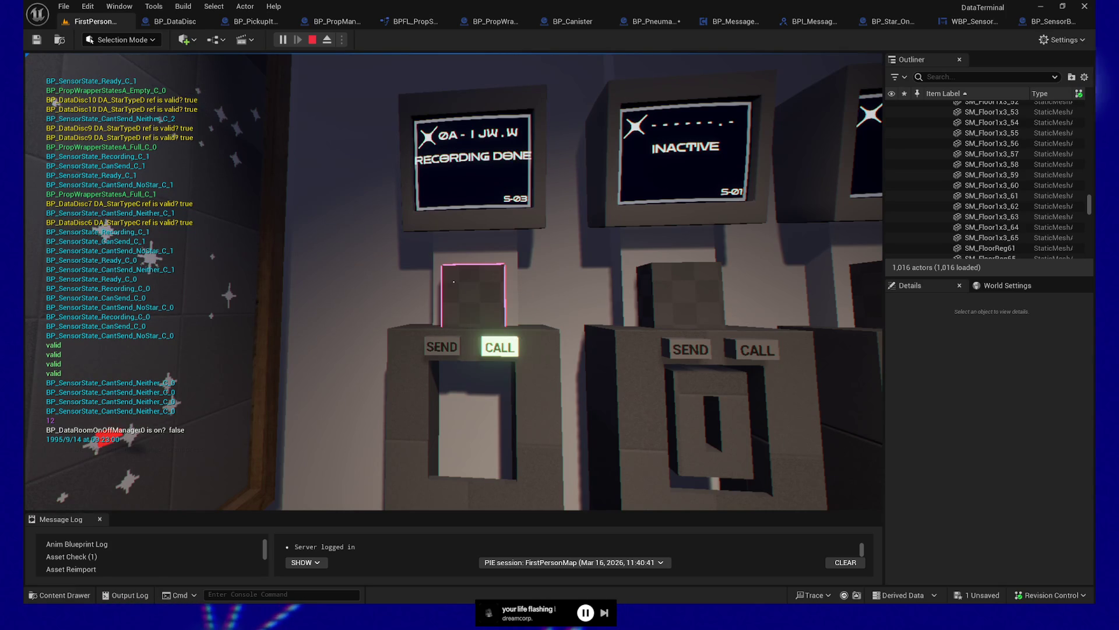
key(w)
click(453, 281)
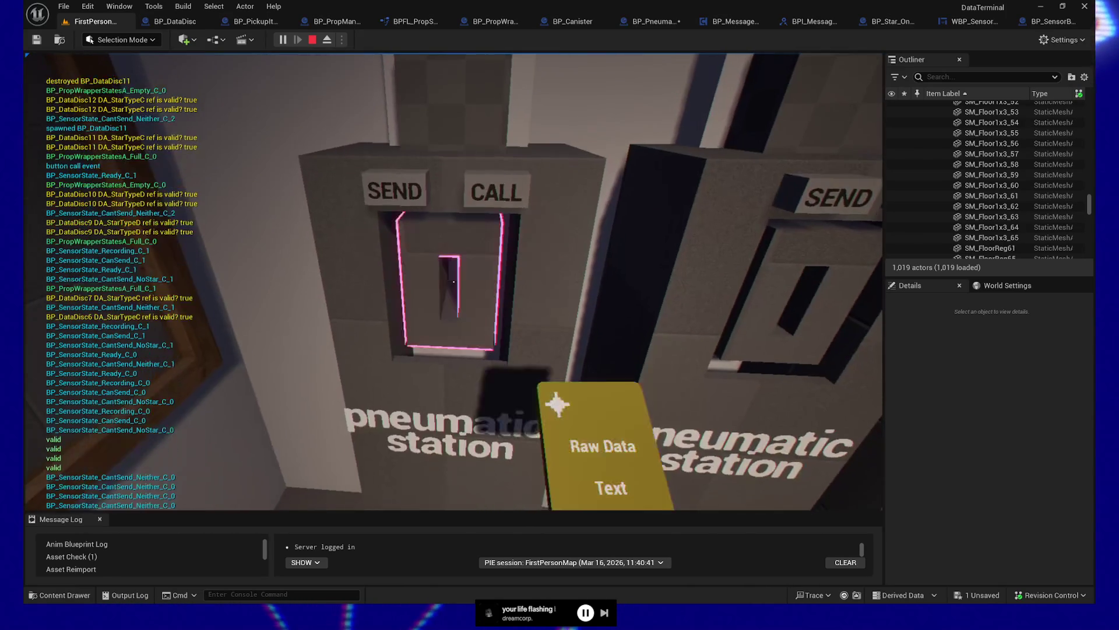
key(w)
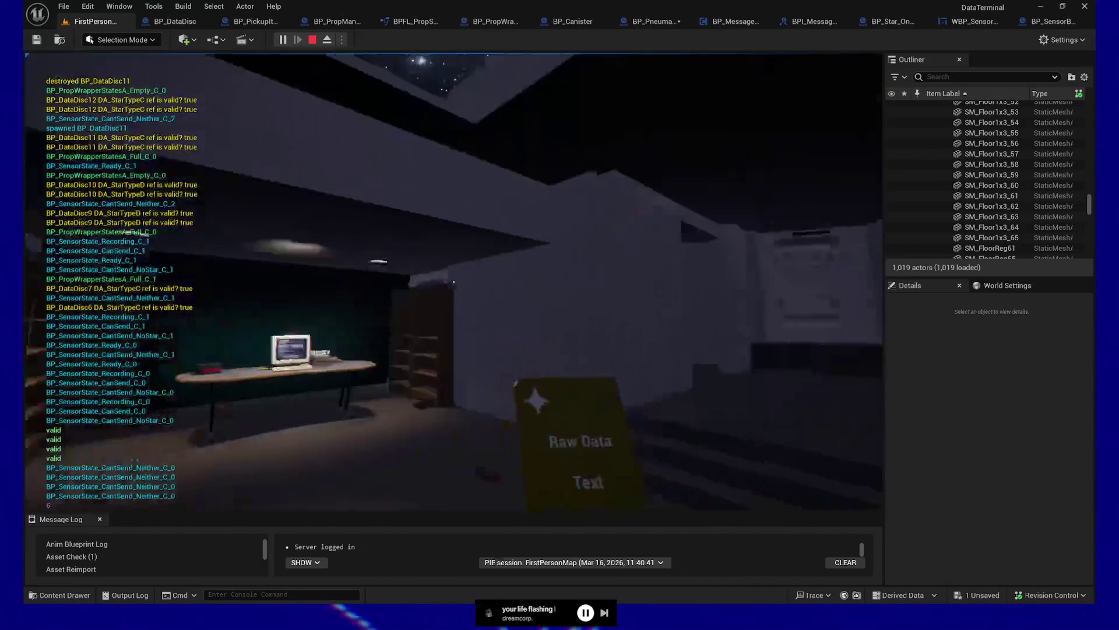
click(454, 282)
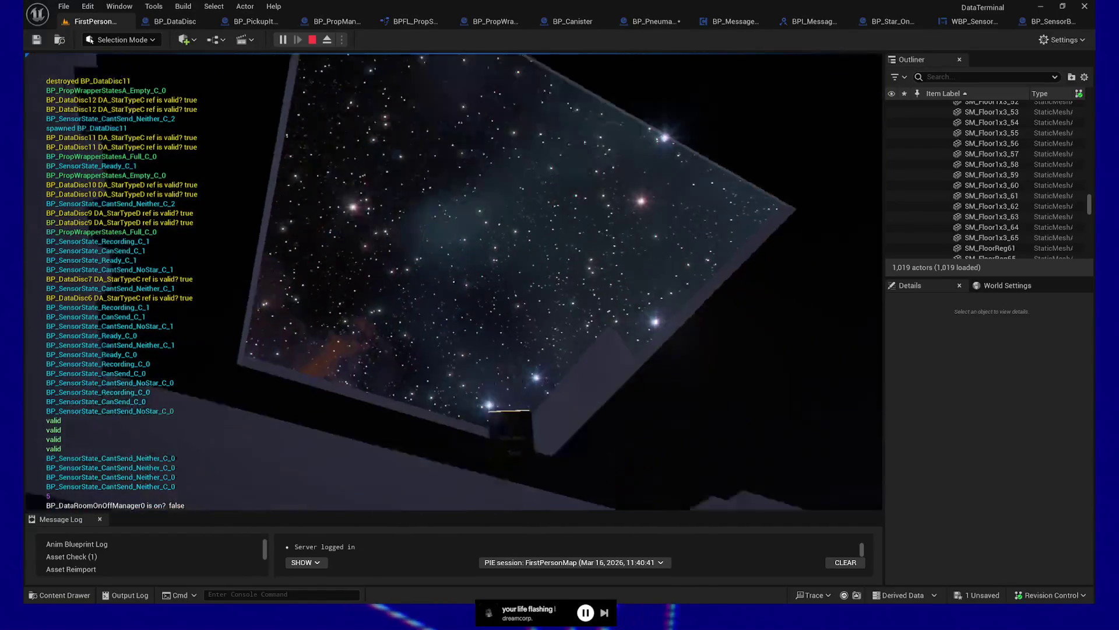
key(s)
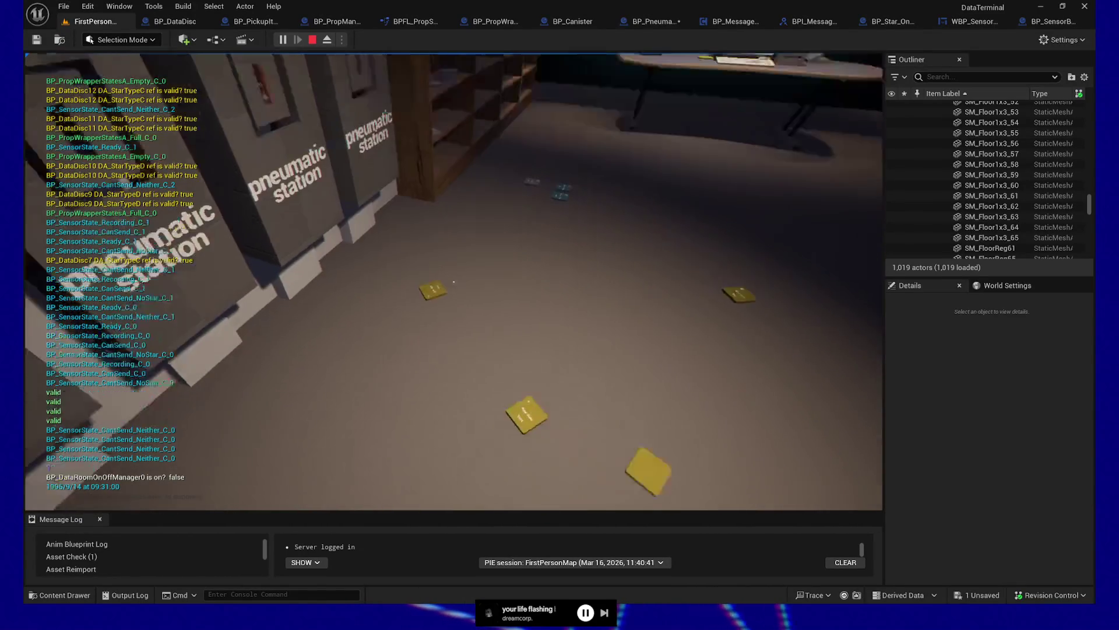
key(Escape)
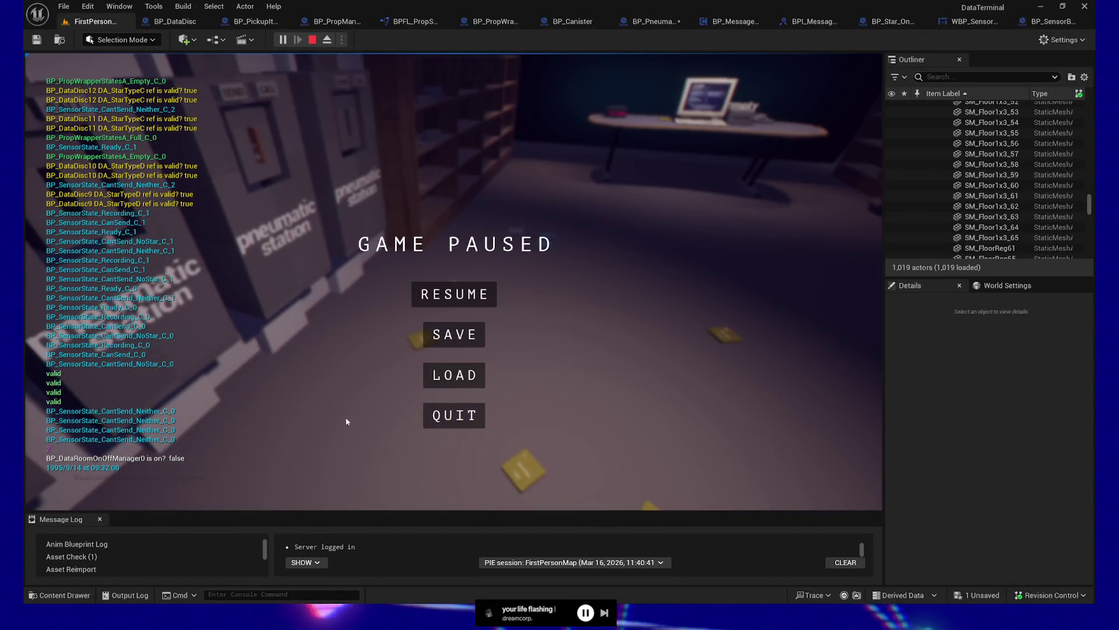